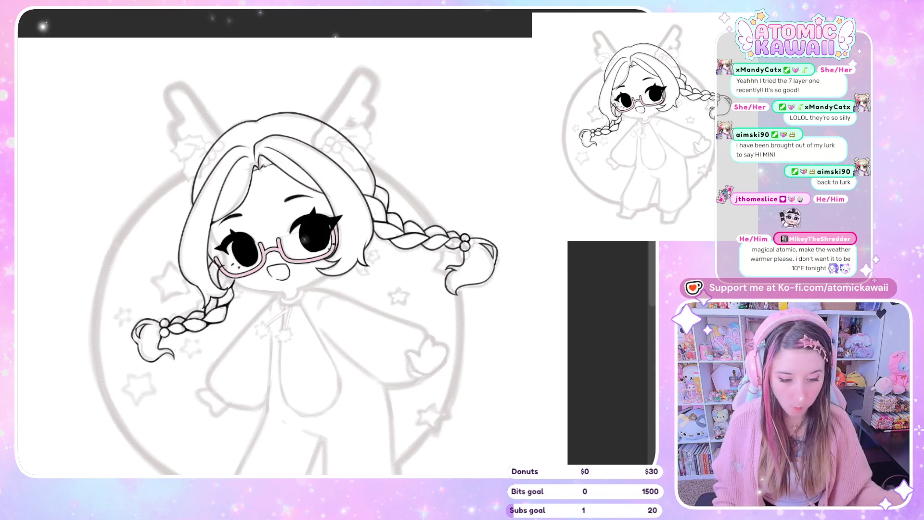
{"action": "scroll", "coordinate": [164, 49], "scroll_direction": "down", "scroll_amount": 1}
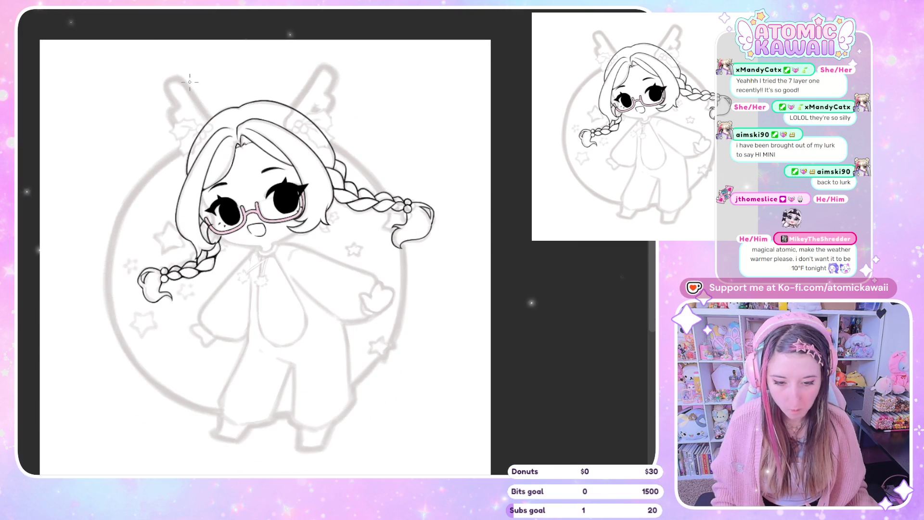
Ink the antler's straight edge and outline rising from the hair, redoing misplaced strokes
{"action": "key", "text": "ctrl+z"}
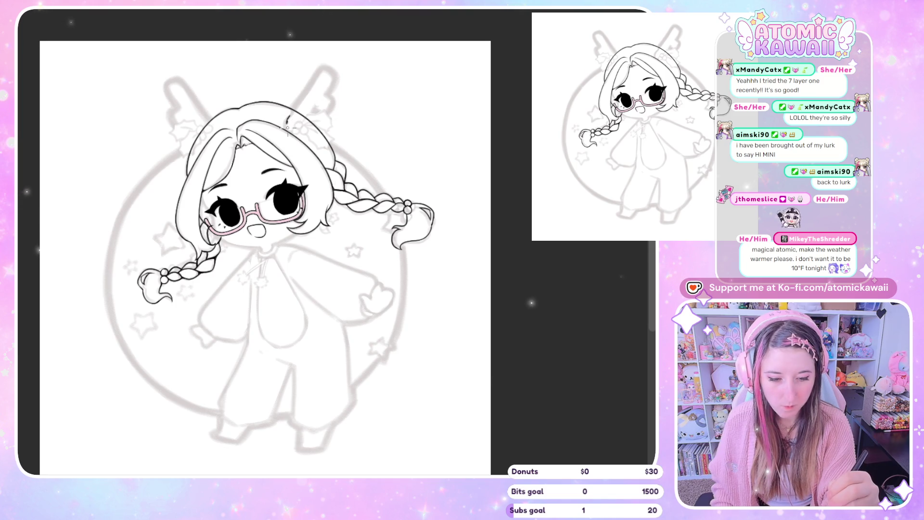
{"action": "left_click_drag", "start_coordinate": [286, 119], "coordinate": [304, 86]}
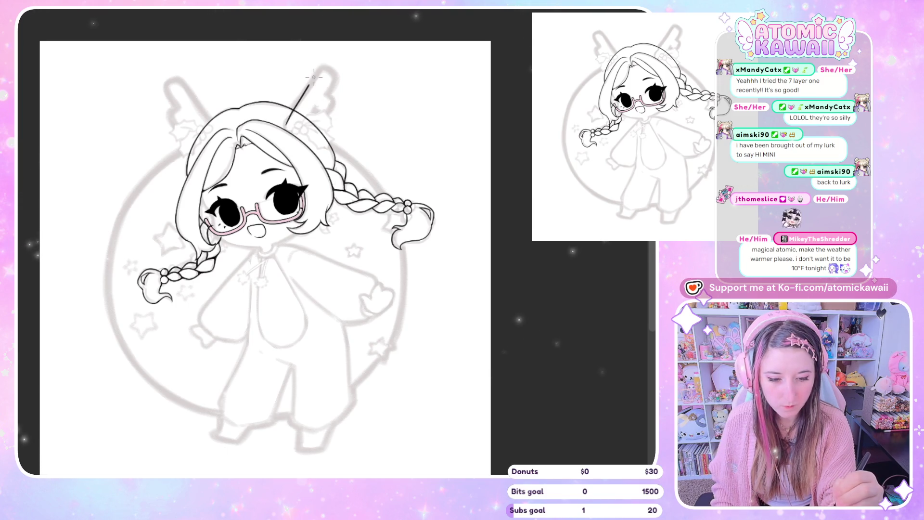
{"action": "key", "text": "ctrl+z"}
{"action": "left_click_drag", "start_coordinate": [287, 120], "coordinate": [325, 69]}
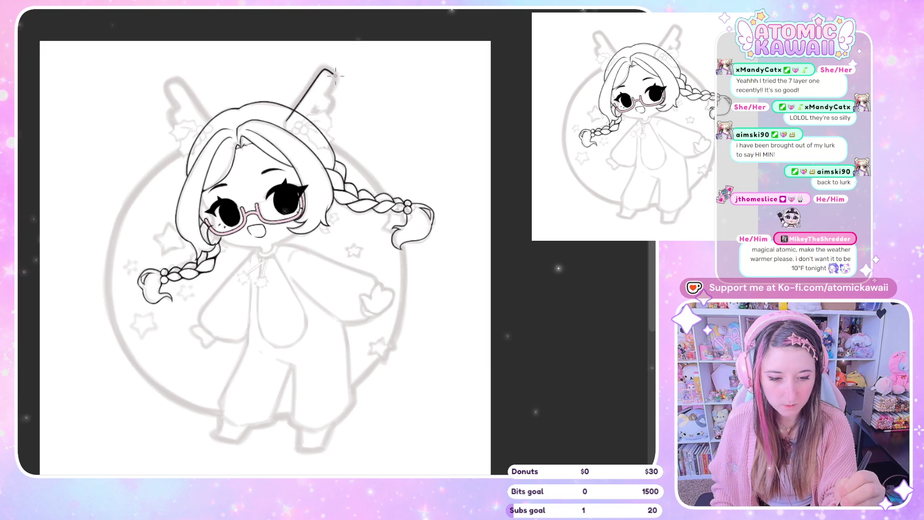
{"action": "key", "text": "ctrl+z"}
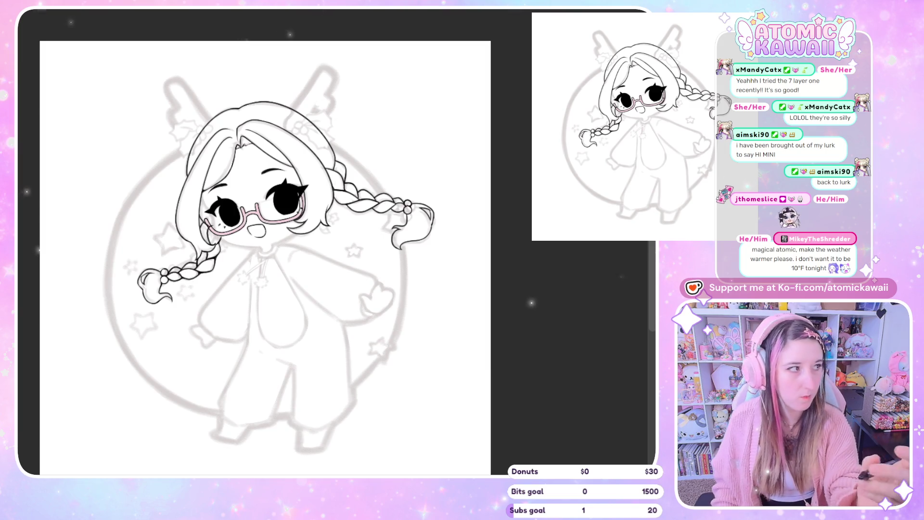
{"action": "left_click_drag", "start_coordinate": [288, 120], "coordinate": [322, 74]}
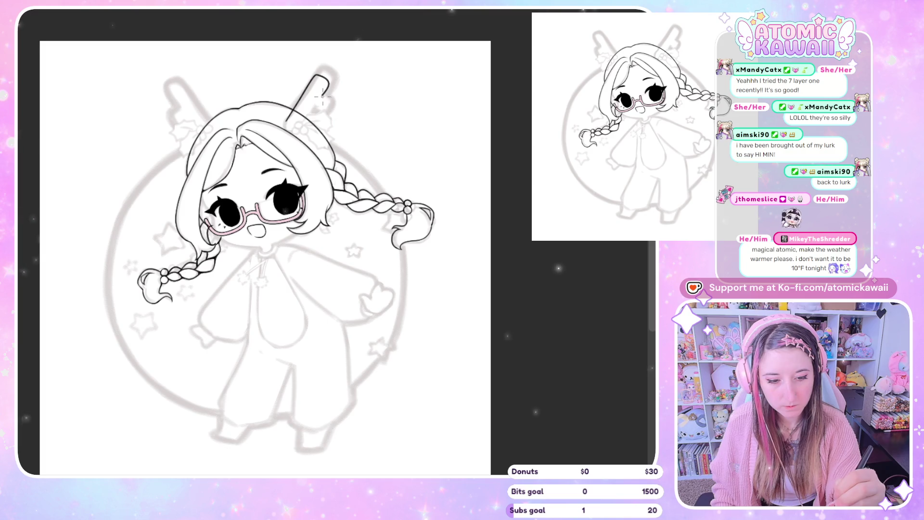
{"action": "left_click_drag", "start_coordinate": [326, 101], "coordinate": [298, 127]}
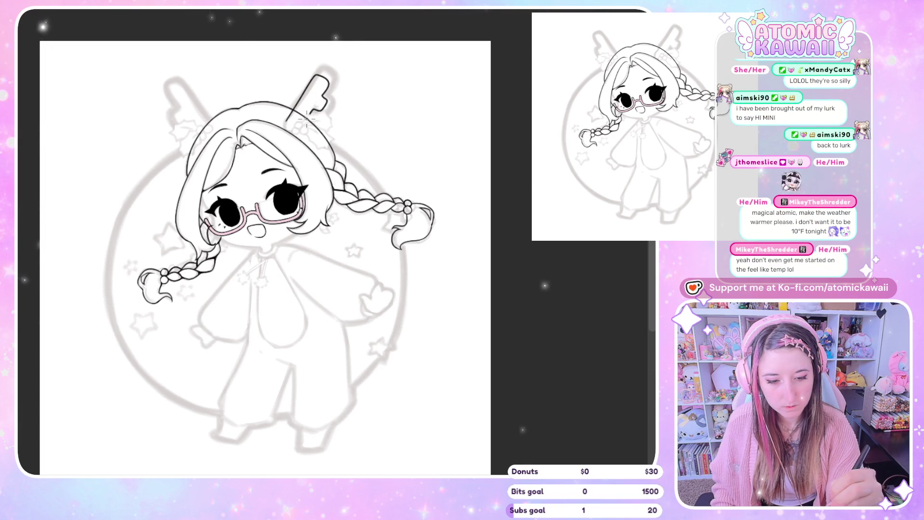
Check the antler mirrored, then redraw its rising edge from the head and recheck proportions
{"action": "key", "text": "h"}
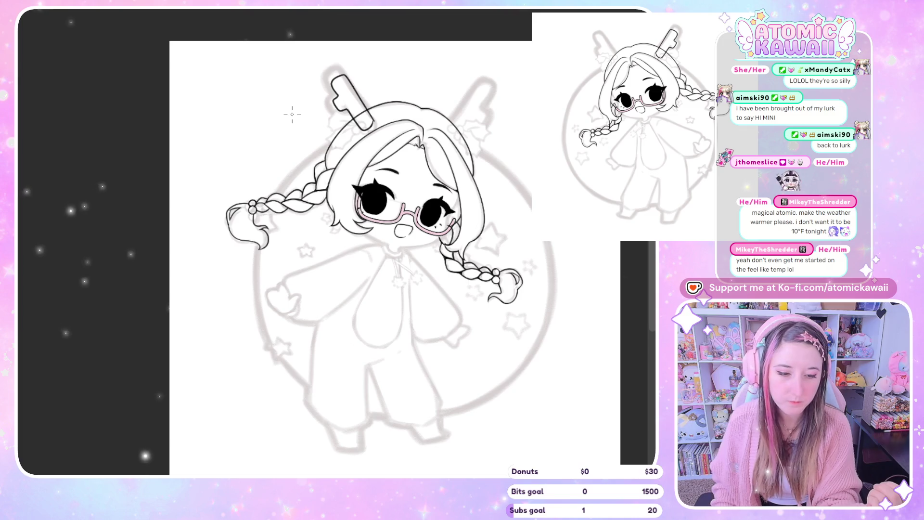
{"action": "key", "text": "h"}
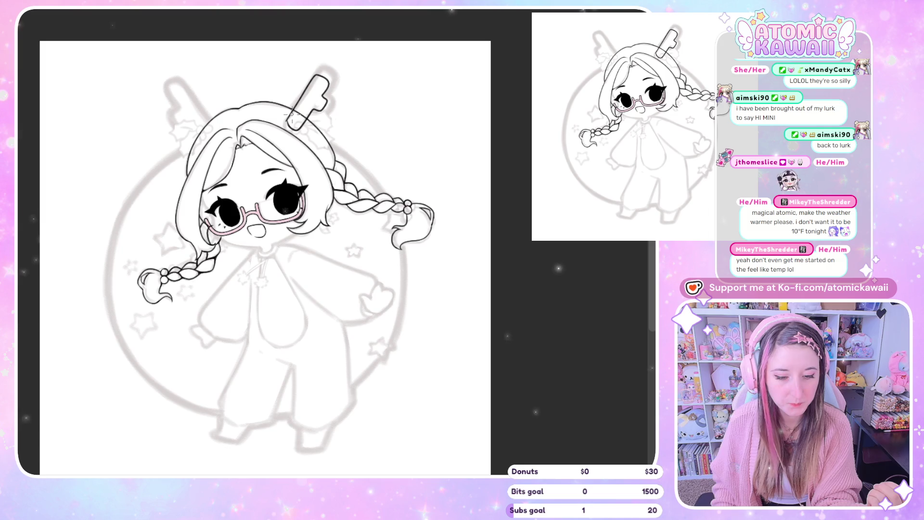
{"action": "key", "text": "ctrl+z"}
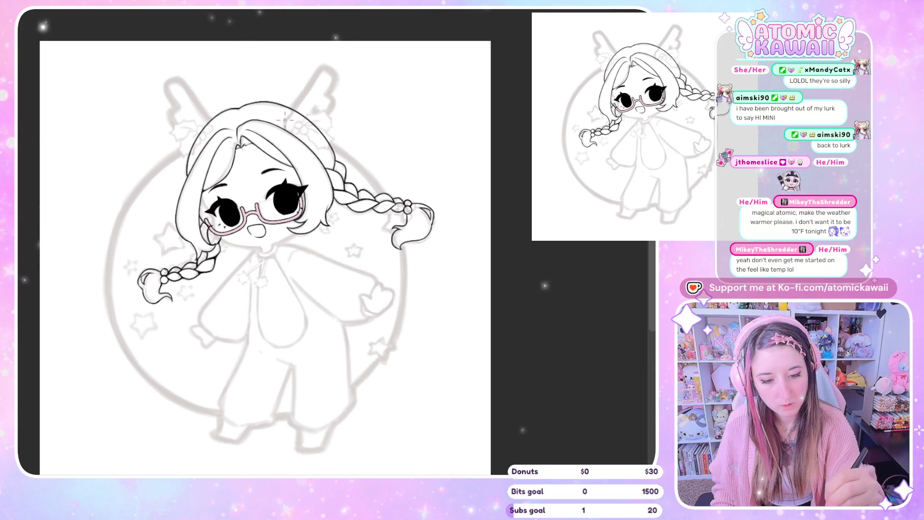
{"action": "mouse_move", "coordinate": [286, 119]}
{"action": "left_mouse_down"}
{"action": "mouse_move", "coordinate": [325, 76]}
{"action": "mouse_move", "coordinate": [302, 114]}
{"action": "left_mouse_up"}
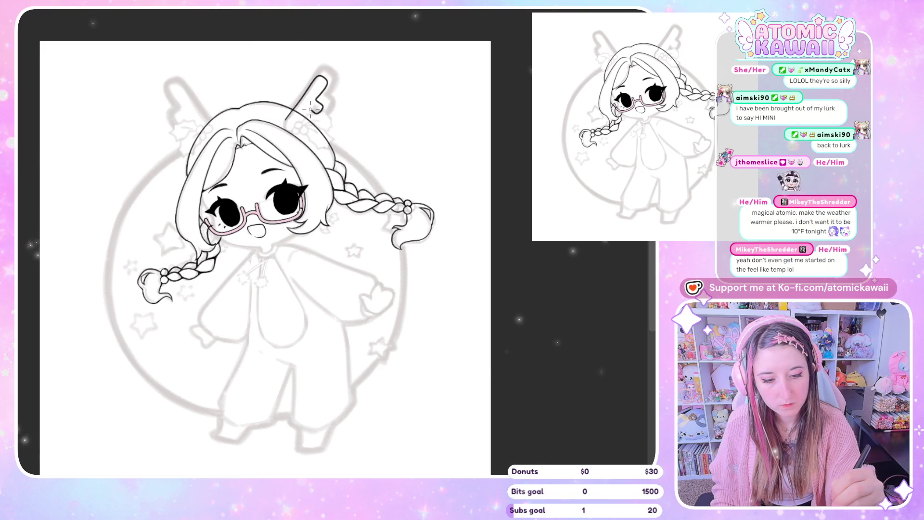
{"action": "key", "text": "h"}
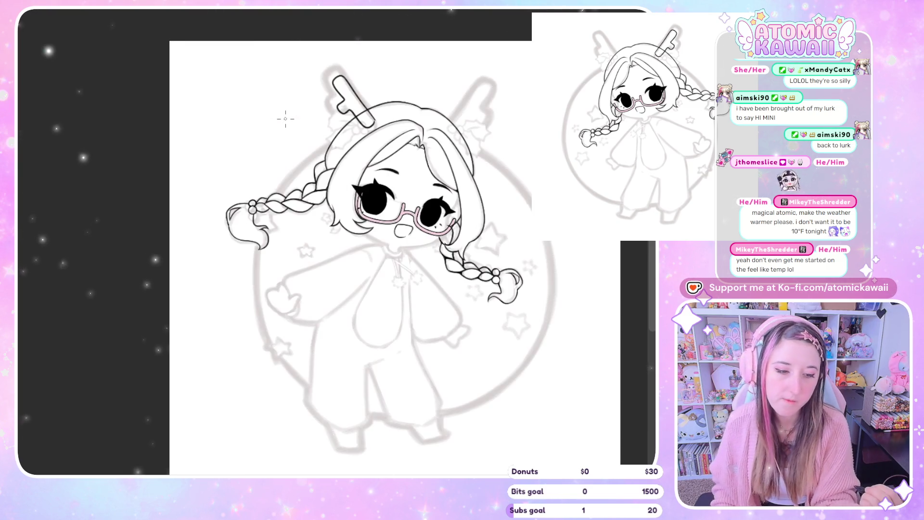
{"action": "key", "text": "h"}
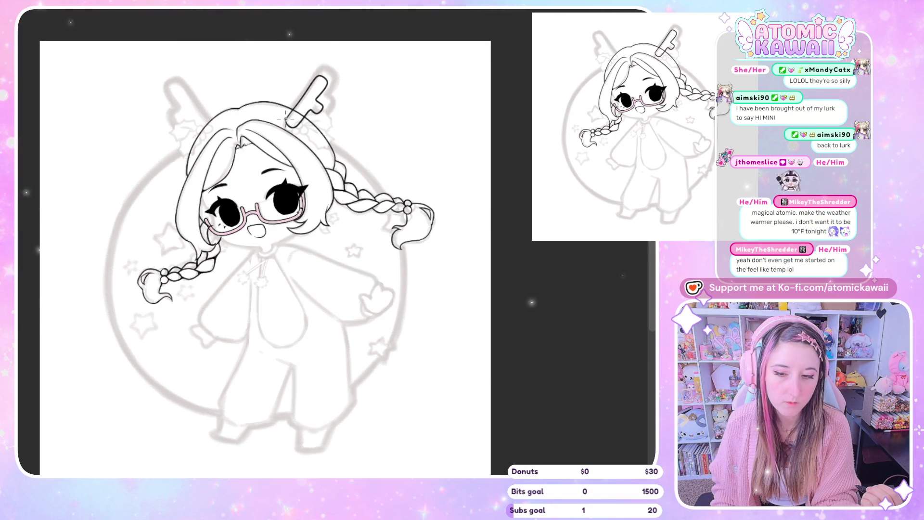
{"action": "scroll", "coordinate": [285, 110], "scroll_direction": "up", "scroll_amount": 3}
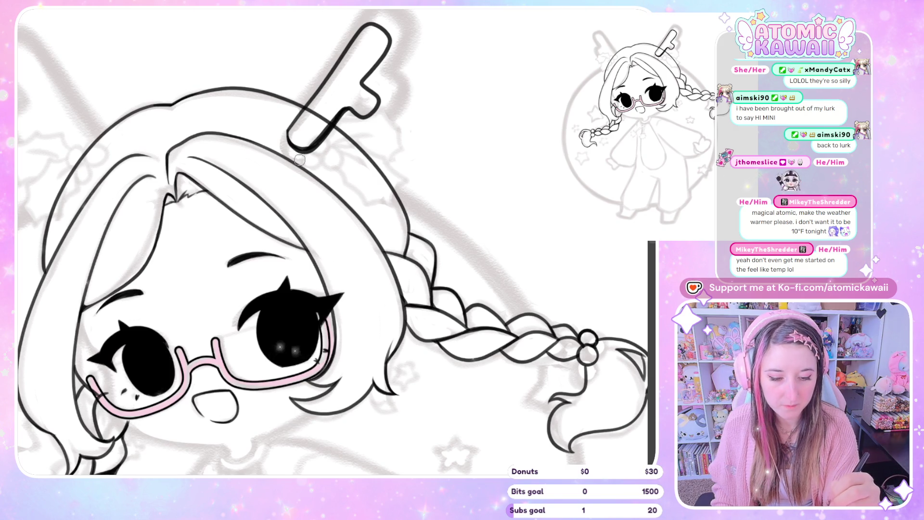
Erase the antler outline's overlapping bottom end at the hair and check it mirrored
{"action": "left_click_drag", "start_coordinate": [284, 143], "coordinate": [322, 142]}
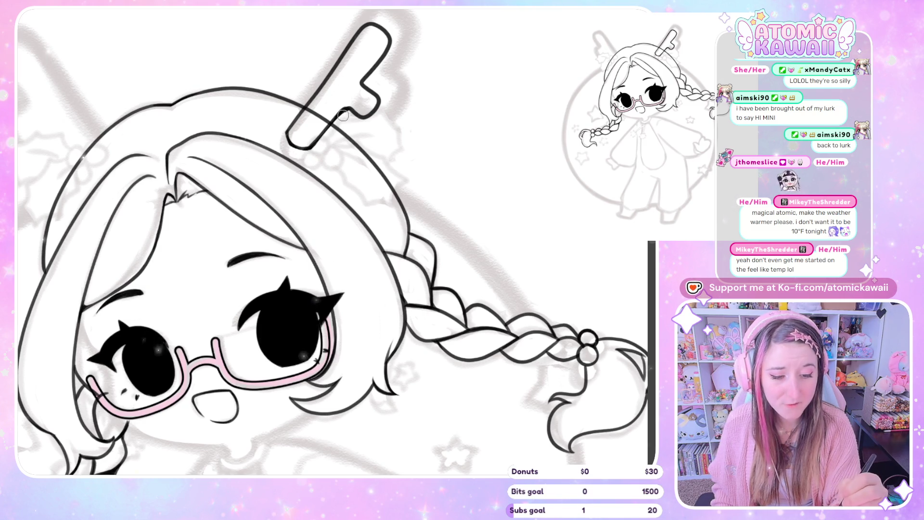
{"action": "key", "text": "h"}
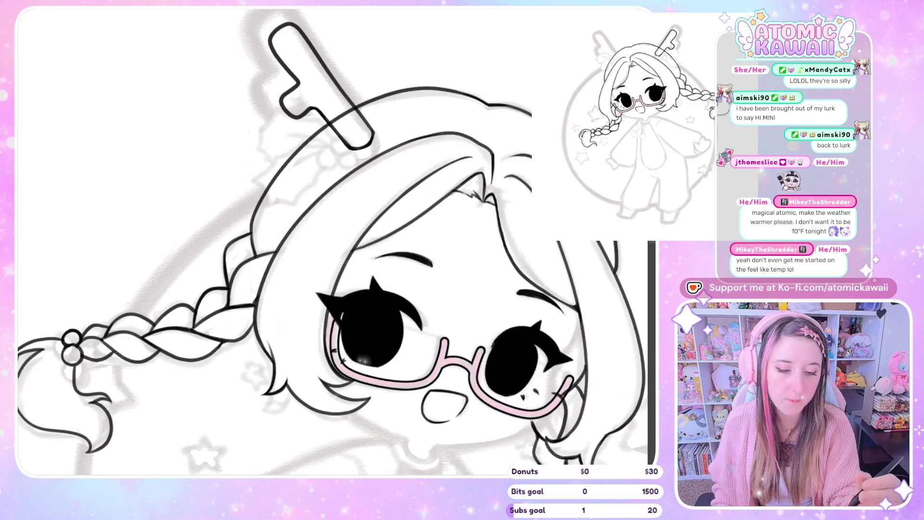
{"action": "key", "text": "h"}
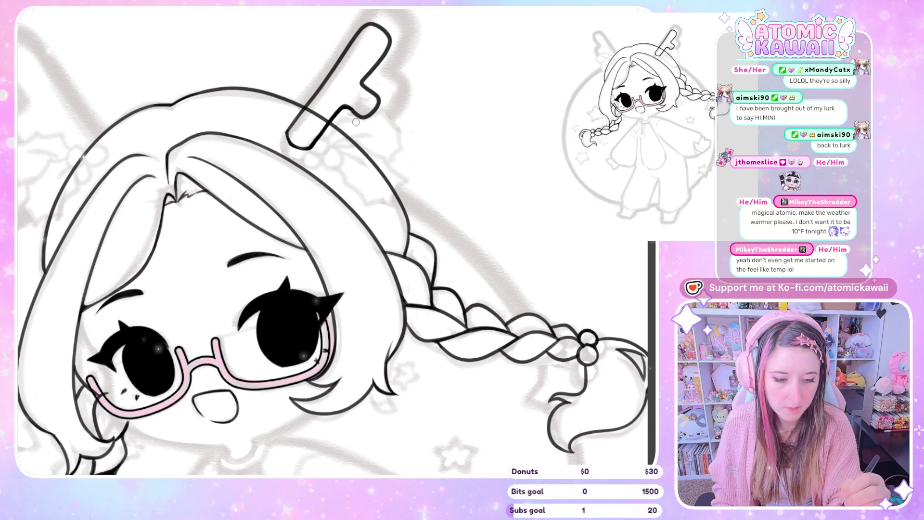
{"action": "key", "text": "m"}
{"action": "key", "text": "m"}
{"action": "key", "text": "m"}
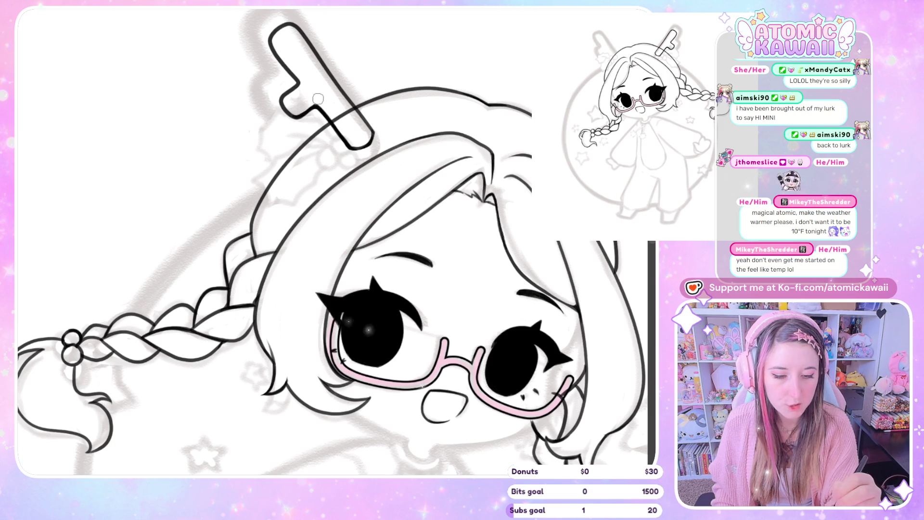
{"action": "key", "text": "h"}
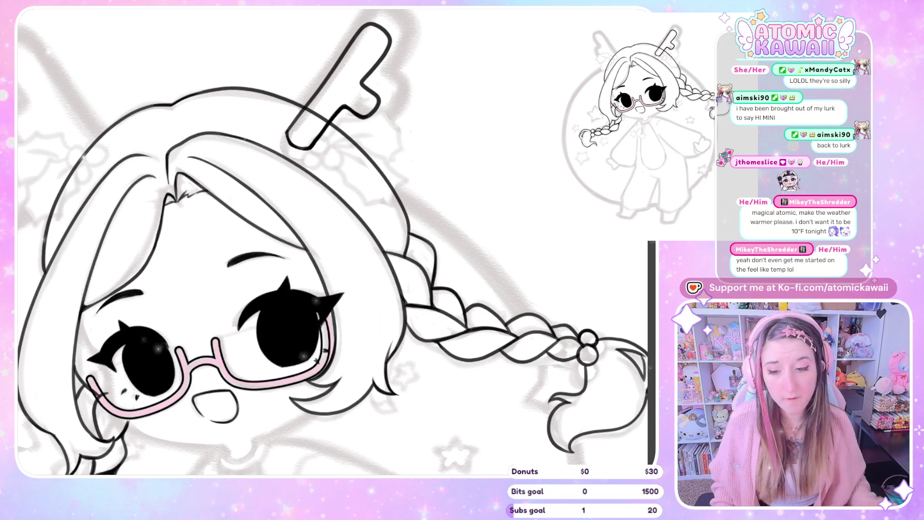
{"action": "key", "text": "ctrl+minus"}
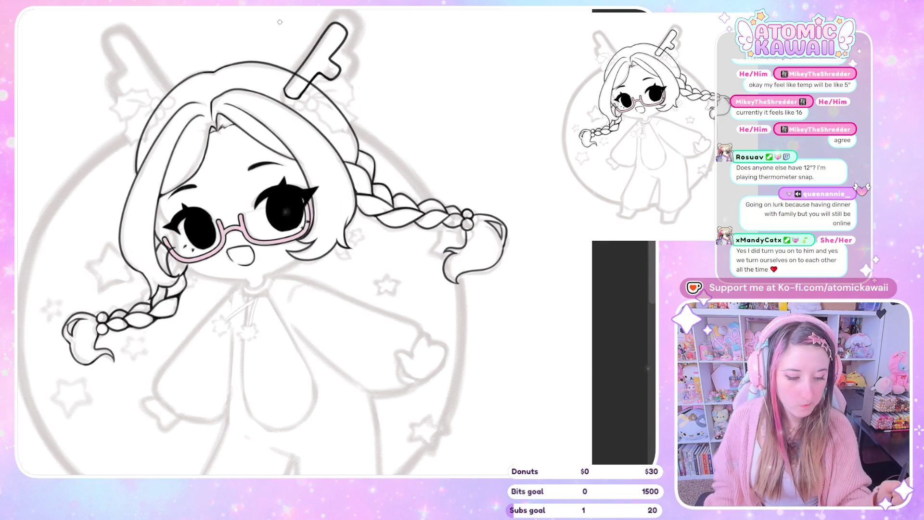
Lasso the inked antler, make a mirrored copy and move it to the head's other side
{"action": "key", "text": "h"}
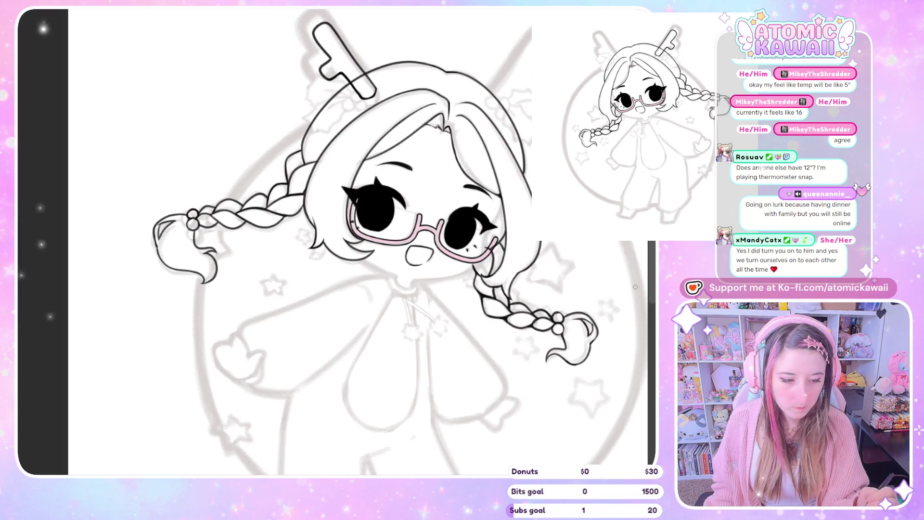
{"action": "key", "text": "h"}
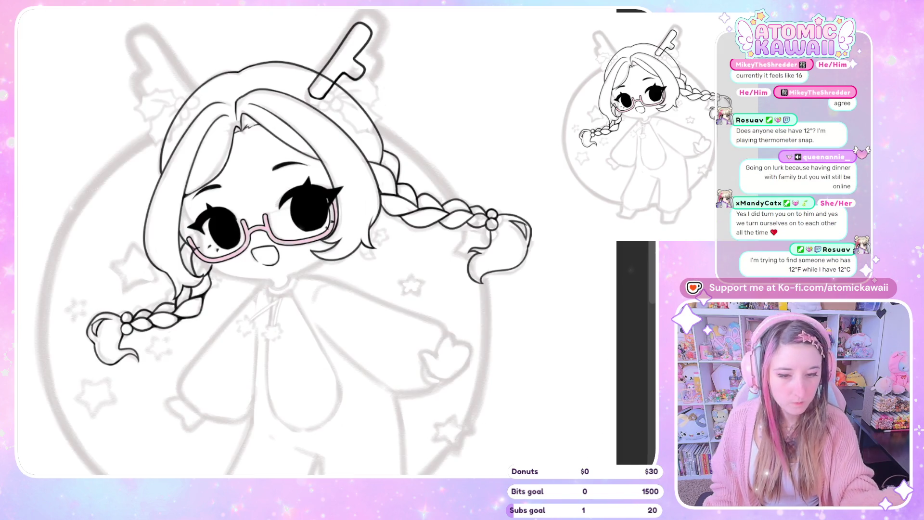
{"action": "scroll", "coordinate": [289, 253], "scroll_direction": "up", "scroll_amount": 3}
{"action": "mouse_move", "coordinate": [394, 63]}
{"action": "left_mouse_down"}
{"action": "mouse_move", "coordinate": [296, 140]}
{"action": "mouse_move", "coordinate": [393, 64]}
{"action": "left_mouse_up"}
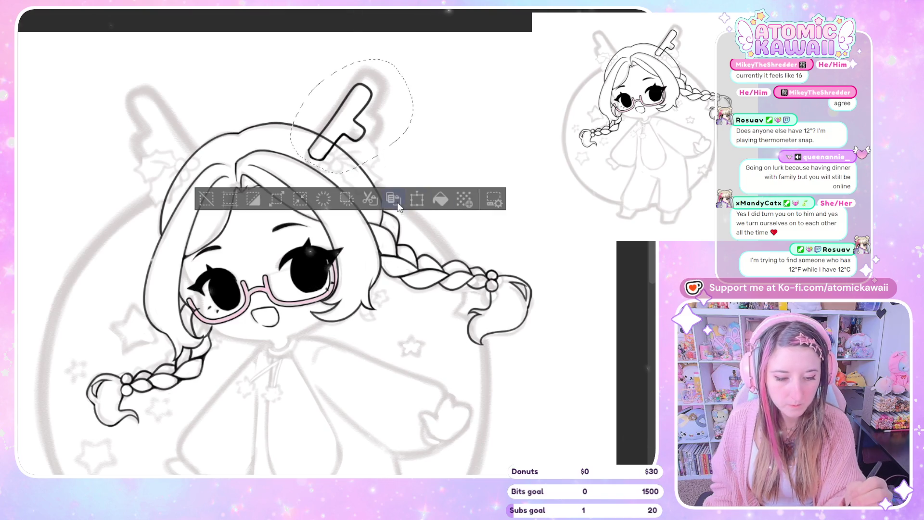
{"action": "left_click", "coordinate": [406, 201]}
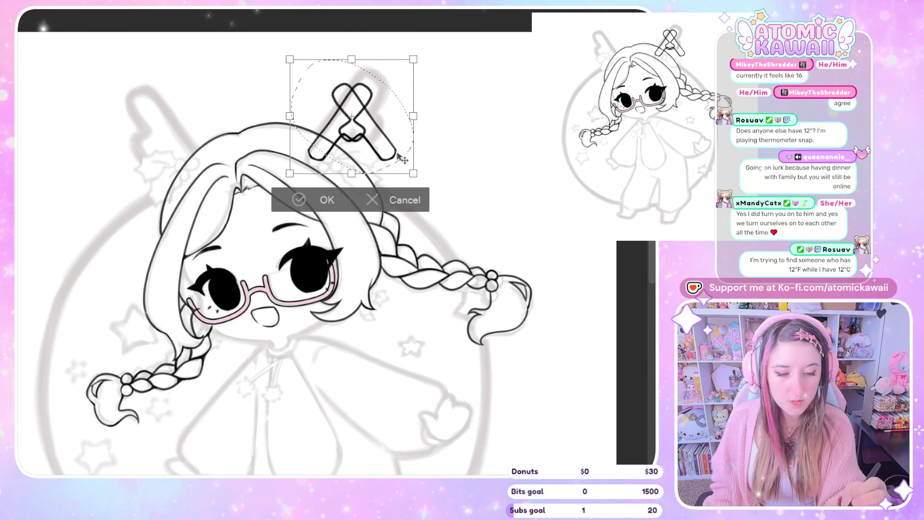
{"action": "left_click_drag", "start_coordinate": [262, 174], "coordinate": [199, 174]}
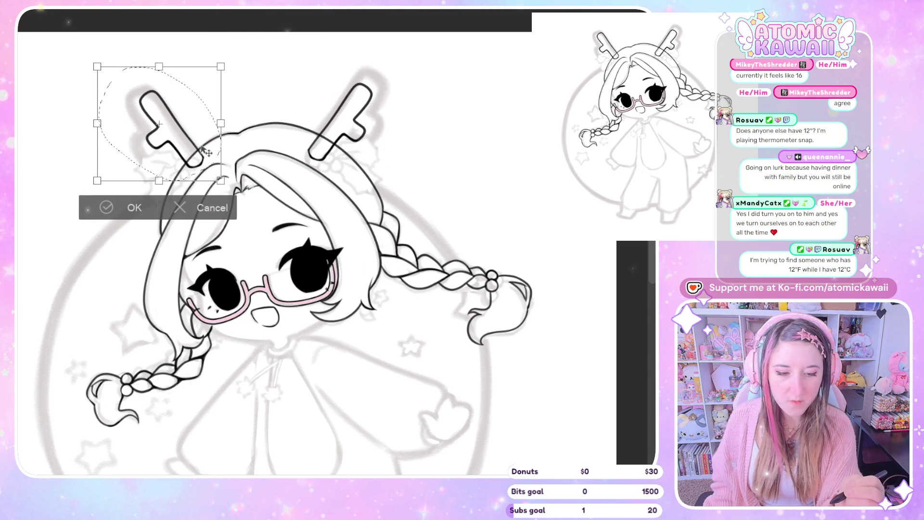
Nudge and slightly rotate the copied antler into place, checking symmetry mirrored
{"action": "key", "text": "h"}
{"action": "left_click_drag", "start_coordinate": [491, 123], "coordinate": [498, 128]}
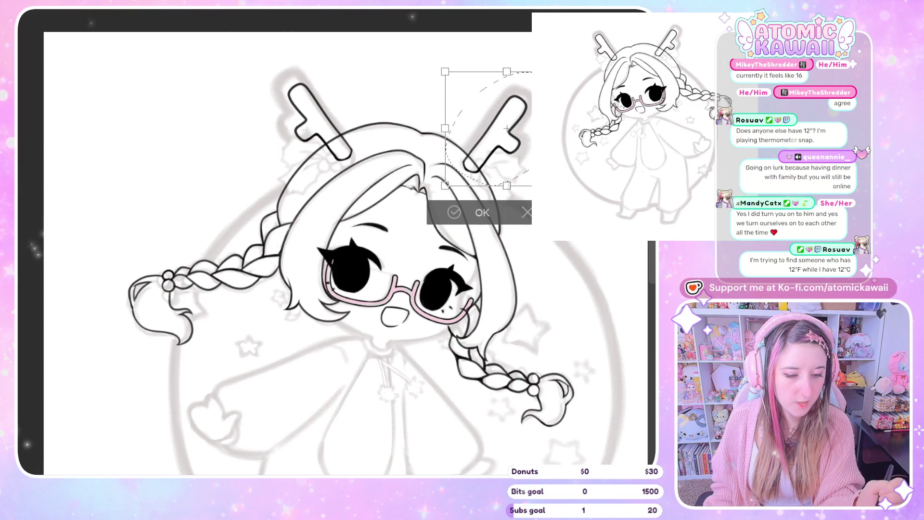
{"action": "left_click_drag", "start_coordinate": [462, 174], "coordinate": [455, 170]}
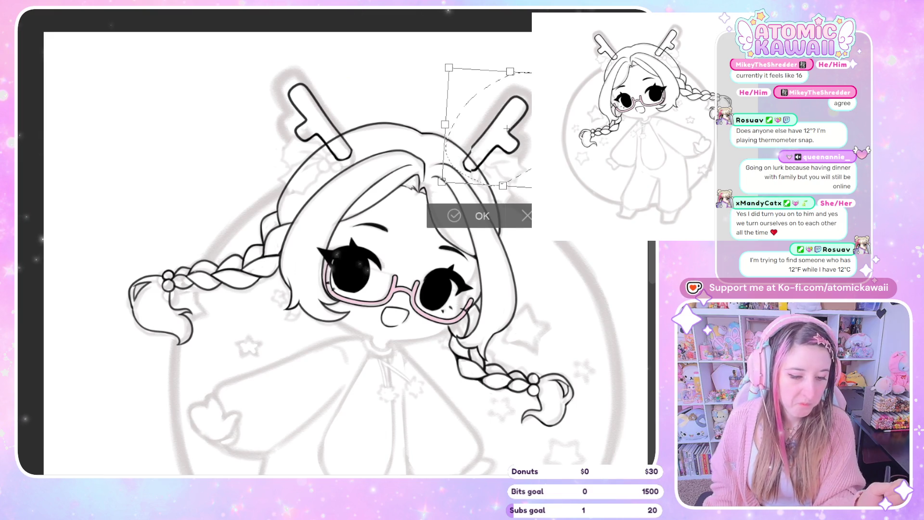
{"action": "left_click_drag", "start_coordinate": [499, 130], "coordinate": [495, 136]}
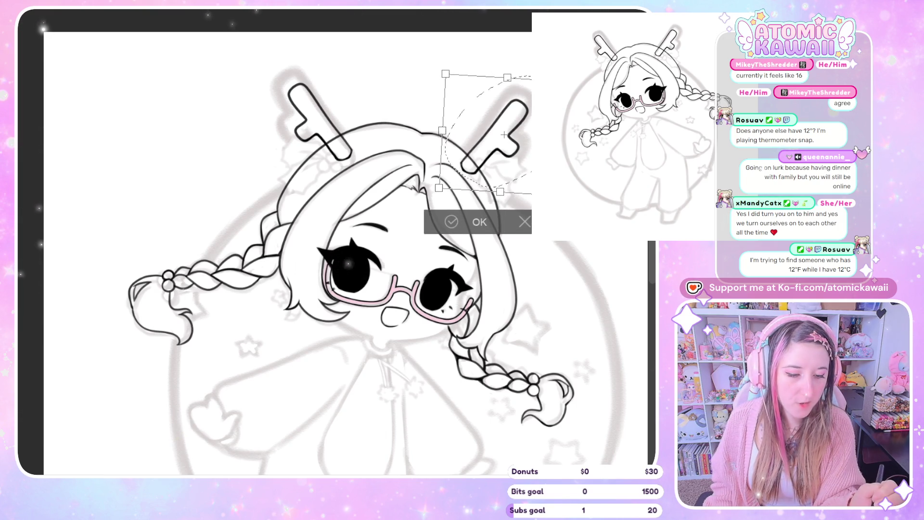
{"action": "key", "text": "h"}
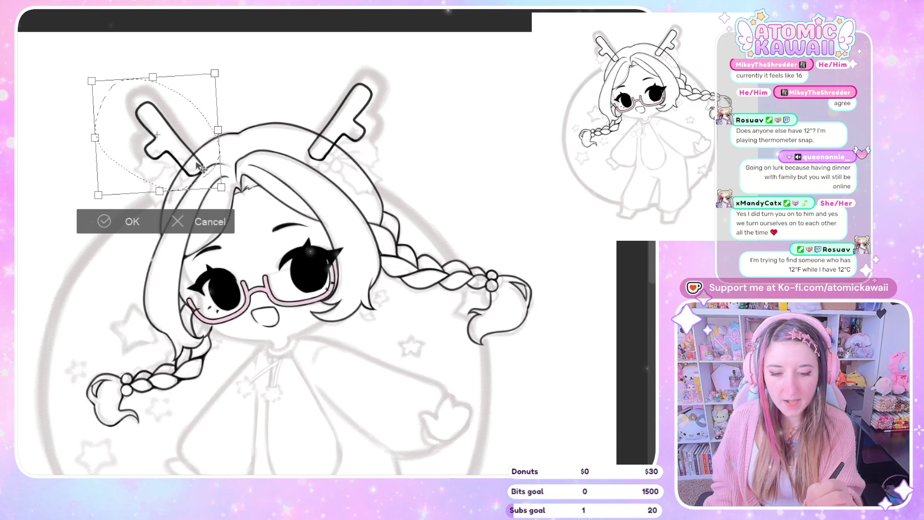
Fine-tune the left antler's position and tilt, confirm the transform and clear the selection
{"action": "left_click_drag", "start_coordinate": [195, 166], "coordinate": [201, 172]}
{"action": "left_click_drag", "start_coordinate": [450, 169], "coordinate": [459, 151]}
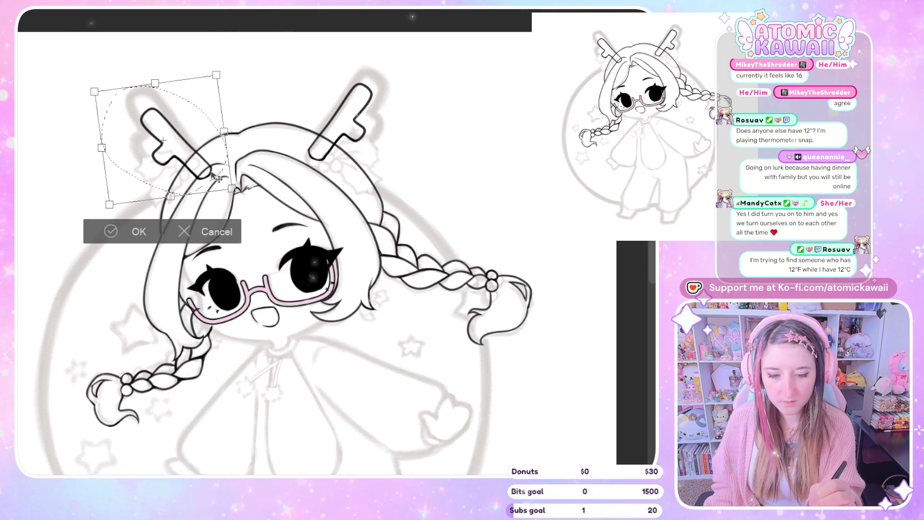
{"action": "left_click_drag", "start_coordinate": [217, 179], "coordinate": [215, 176]}
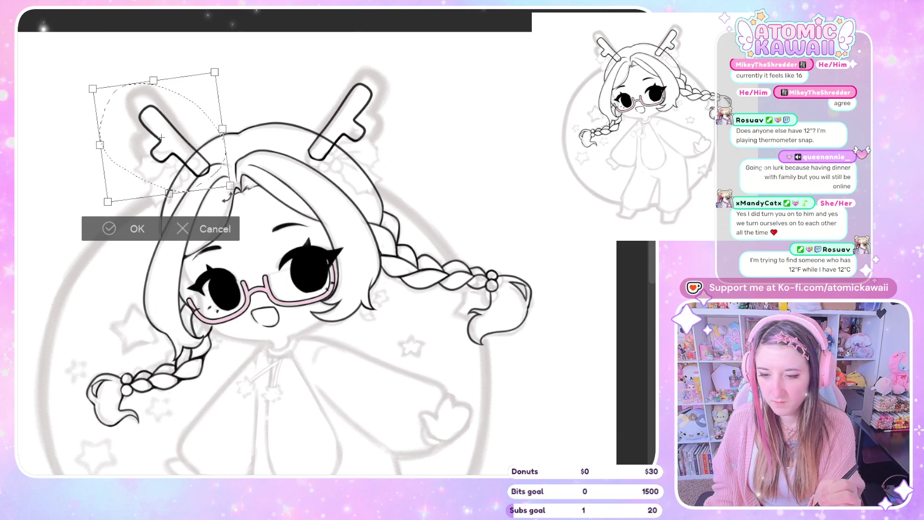
{"action": "left_click", "coordinate": [182, 228]}
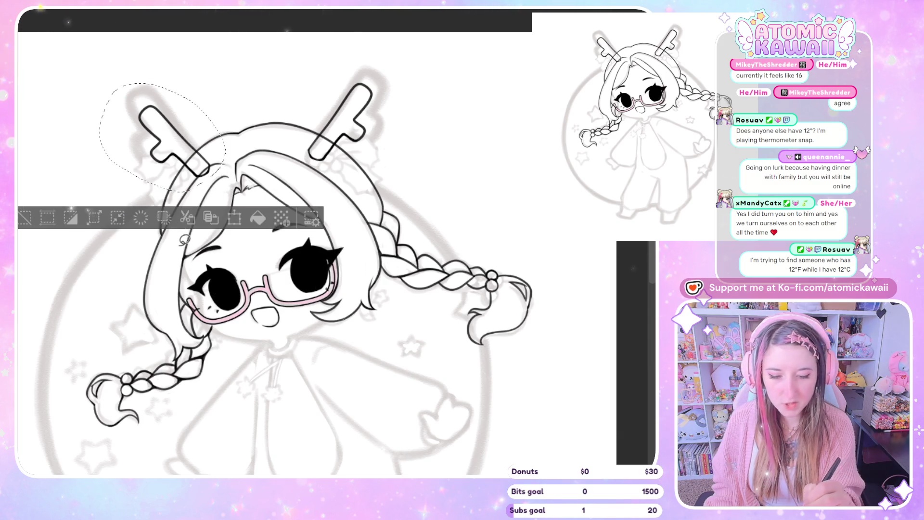
{"action": "left_click_drag", "start_coordinate": [205, 148], "coordinate": [232, 152]}
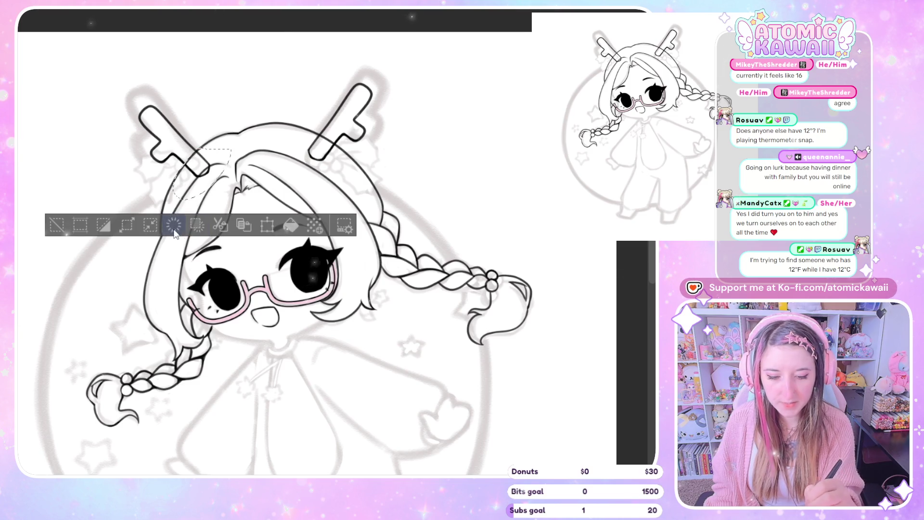
{"action": "key", "text": "ctrl+d"}
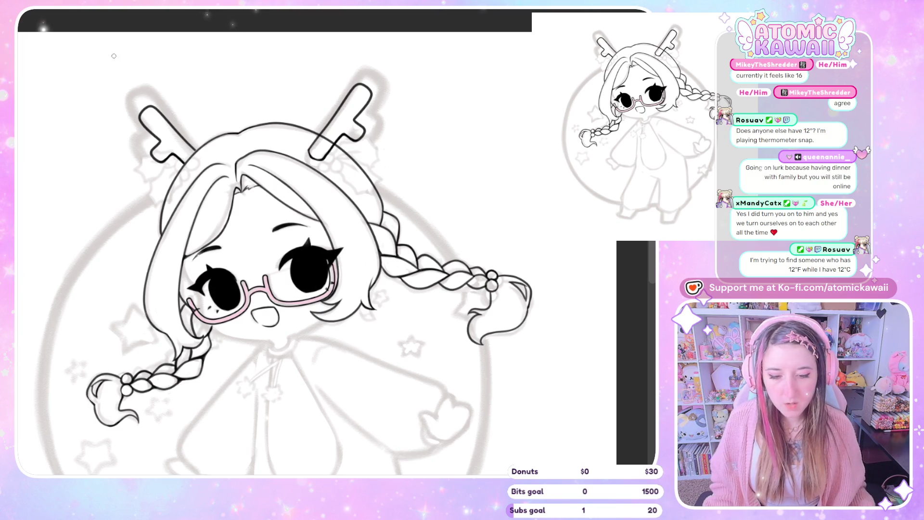
{"action": "scroll", "coordinate": [333, 268], "scroll_direction": "up", "scroll_amount": 1}
{"action": "scroll", "coordinate": [332, 268], "scroll_direction": "up", "scroll_amount": 3}
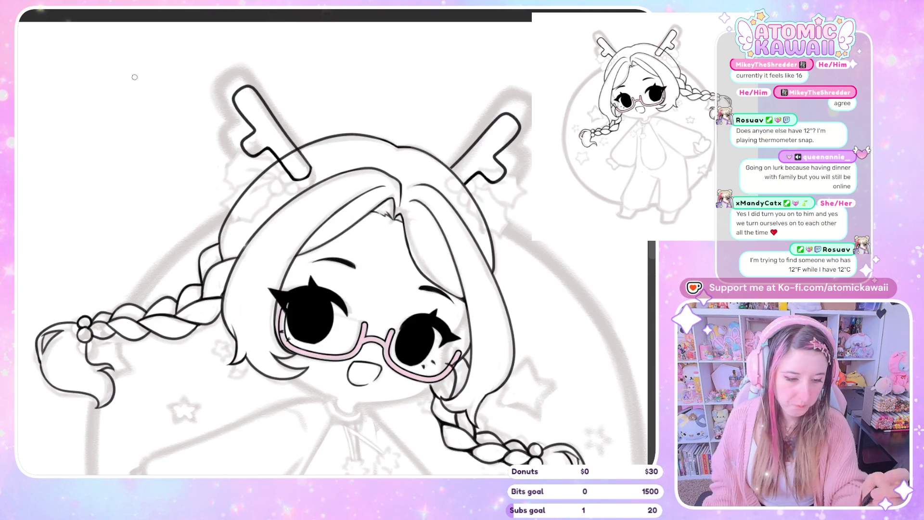
Undo stray eye highlights, including a retried soft highlight, and check the drawing mirrored
{"action": "key", "text": "h"}
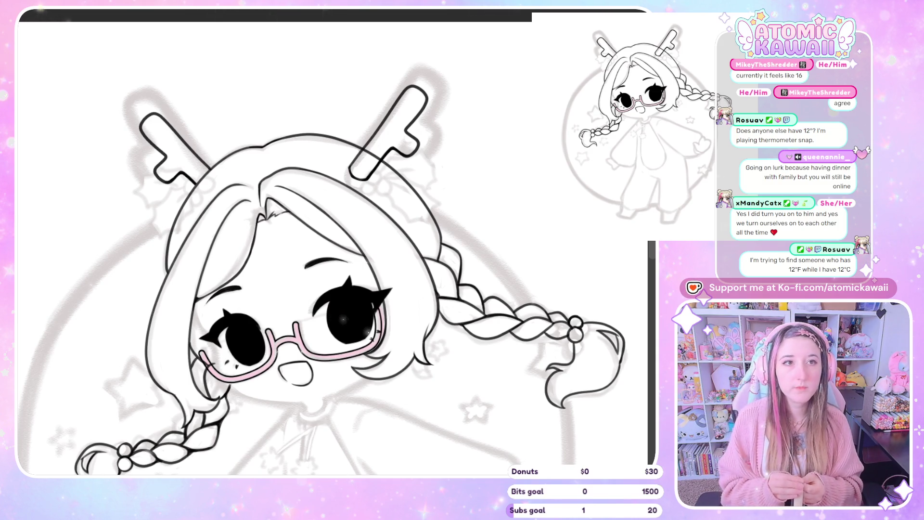
{"action": "key", "text": "ctrl+z"}
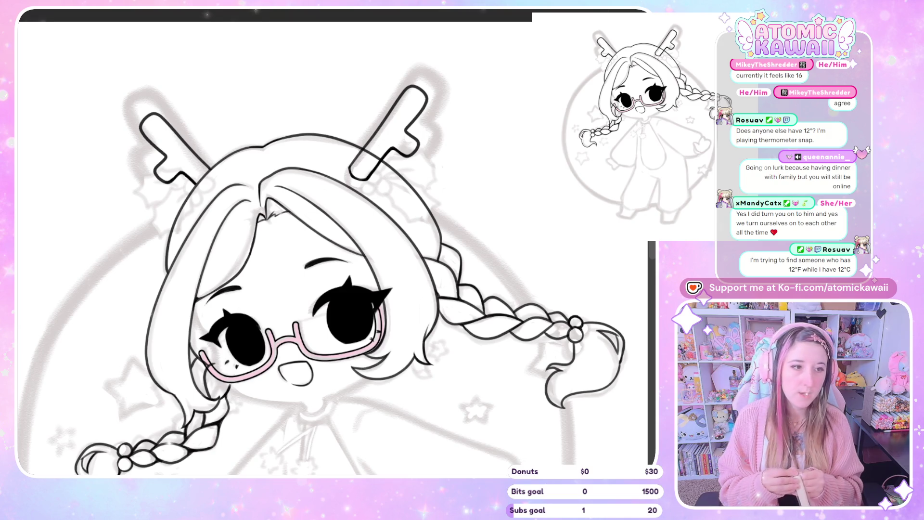
{"action": "left_click_drag", "start_coordinate": [331, 314], "coordinate": [365, 329]}
{"action": "key", "text": "ctrl+z"}
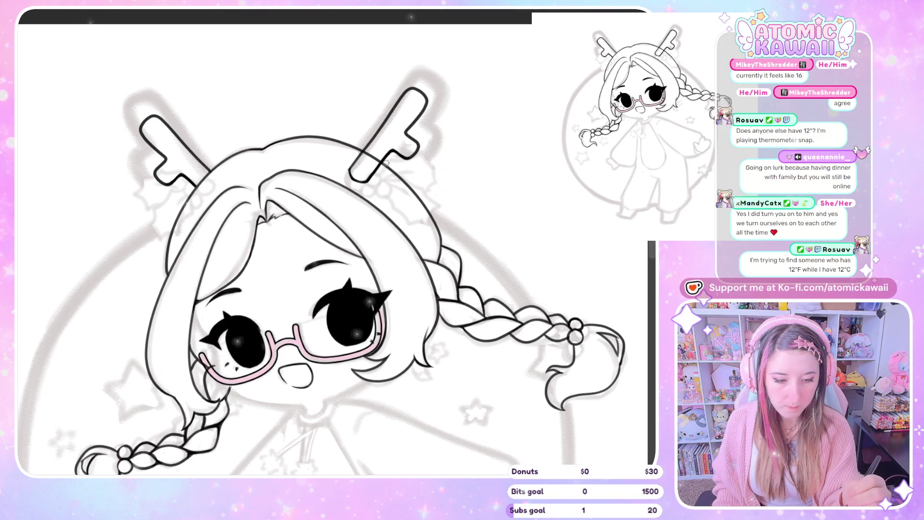
{"action": "key", "text": "h"}
{"action": "key", "text": "h"}
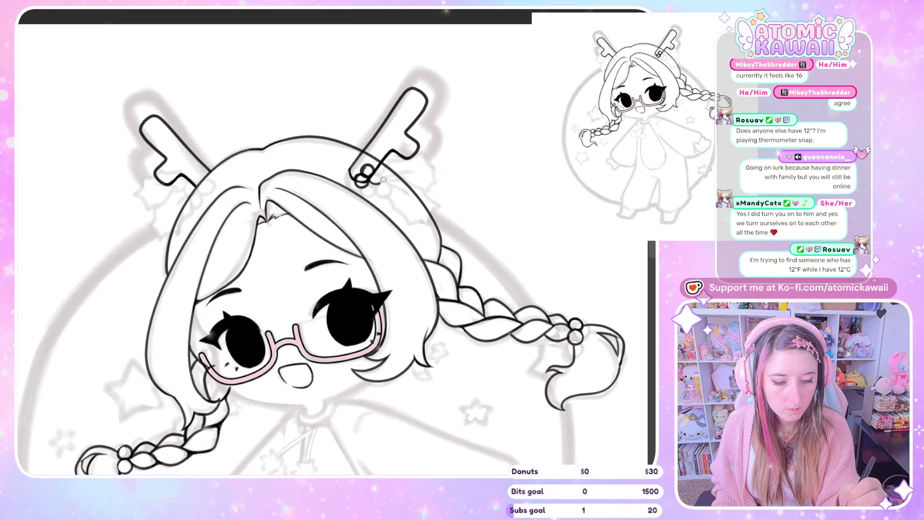
Ink a second berry beside the antler clip and undo a stray stroke, checking mirrored
{"action": "left_click_drag", "start_coordinate": [370, 169], "coordinate": [371, 171]}
{"action": "key", "text": "h"}
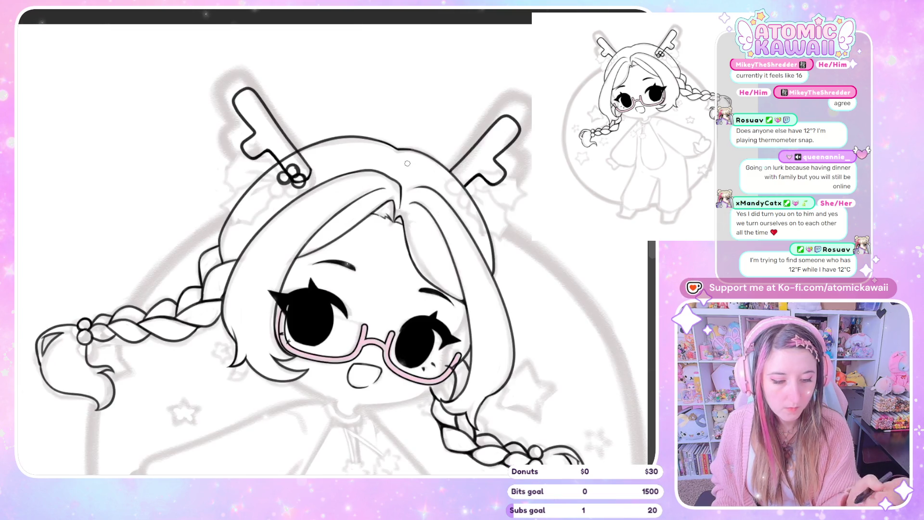
{"action": "key", "text": "h"}
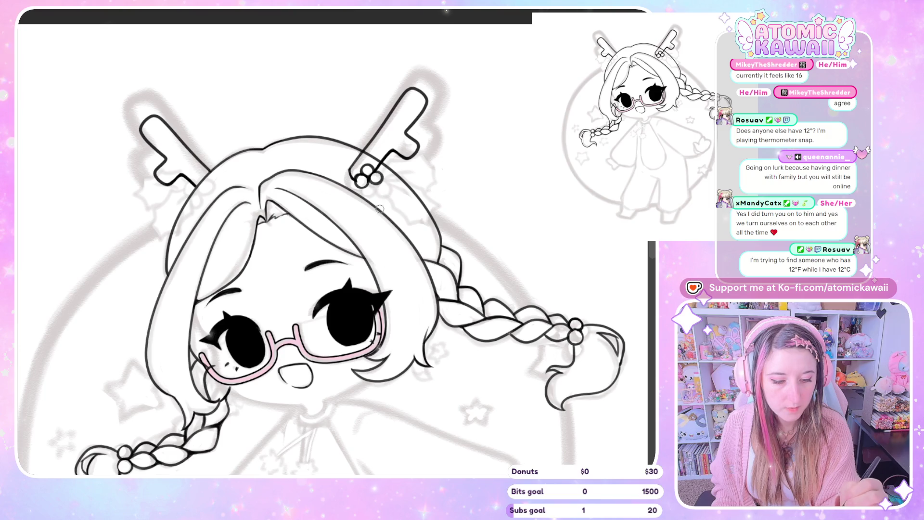
{"action": "key", "text": "h"}
{"action": "key", "text": "h"}
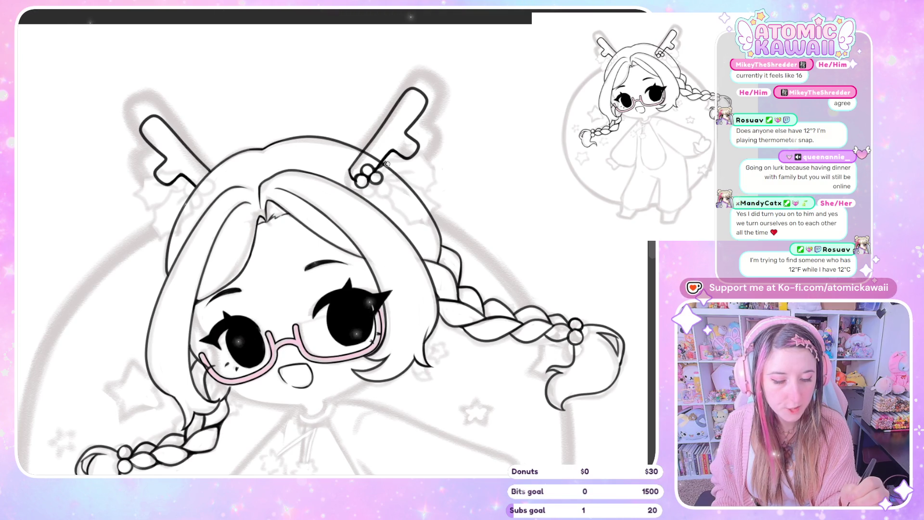
{"action": "key", "text": "h"}
{"action": "key", "text": "h"}
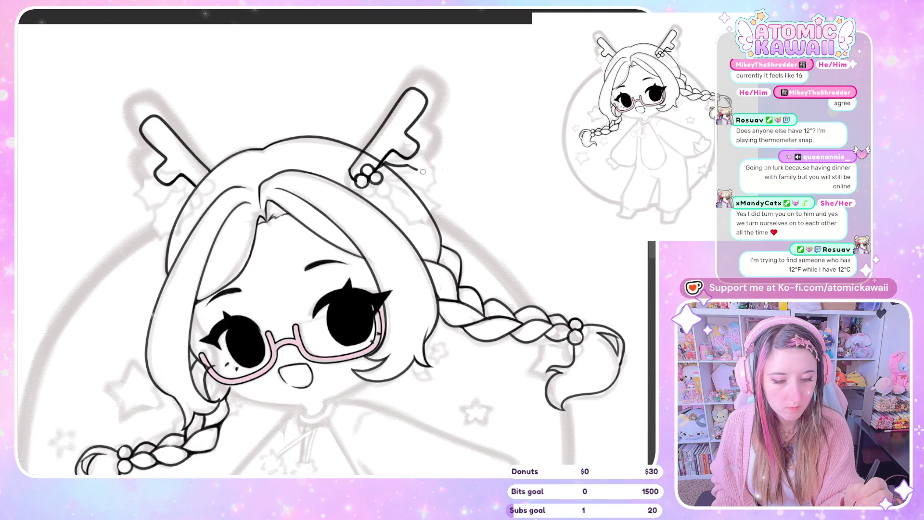
{"action": "key", "text": "ctrl+z"}
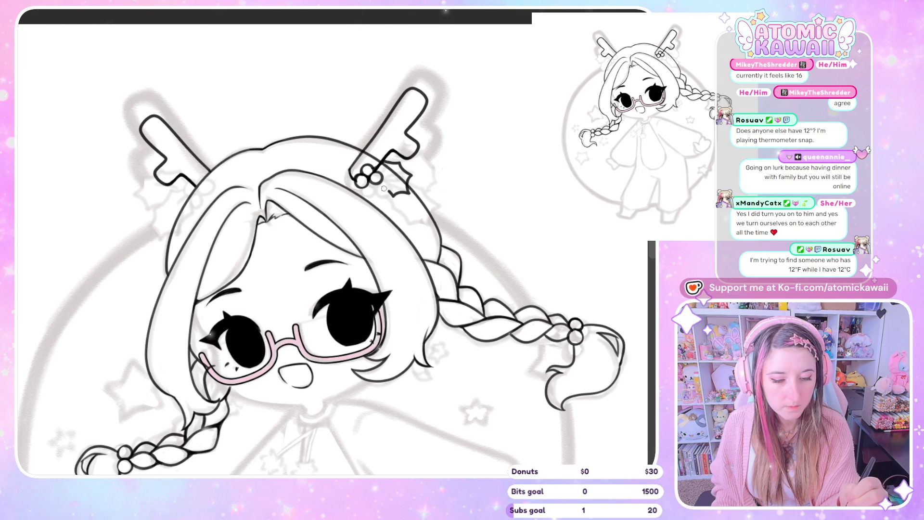
{"action": "key", "text": "h"}
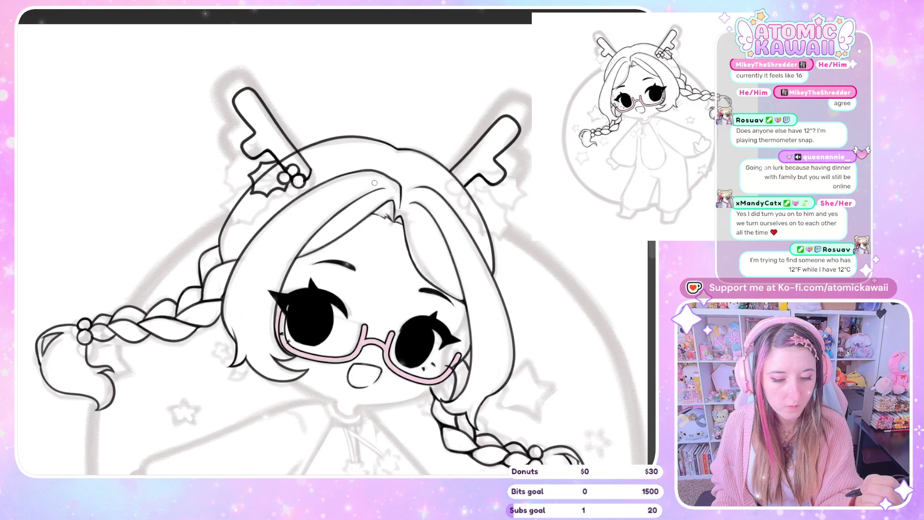
{"action": "key", "text": "h"}
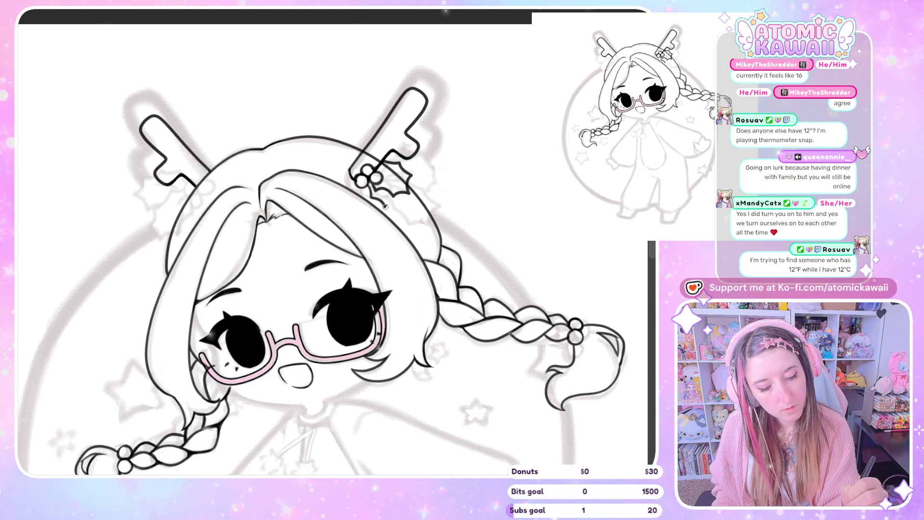
Draw the holly leaf of the clip, repeatedly checking its shape in mirrored view
{"action": "key", "text": "h"}
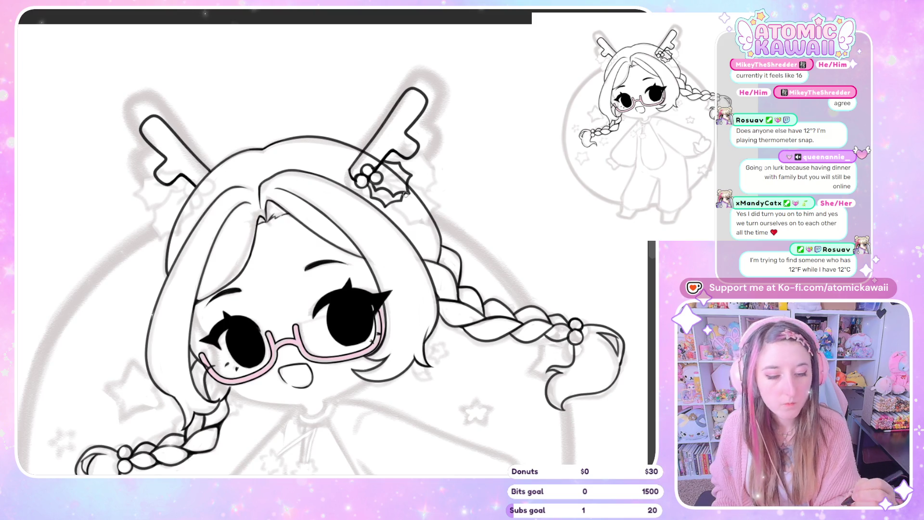
{"action": "key", "text": "h"}
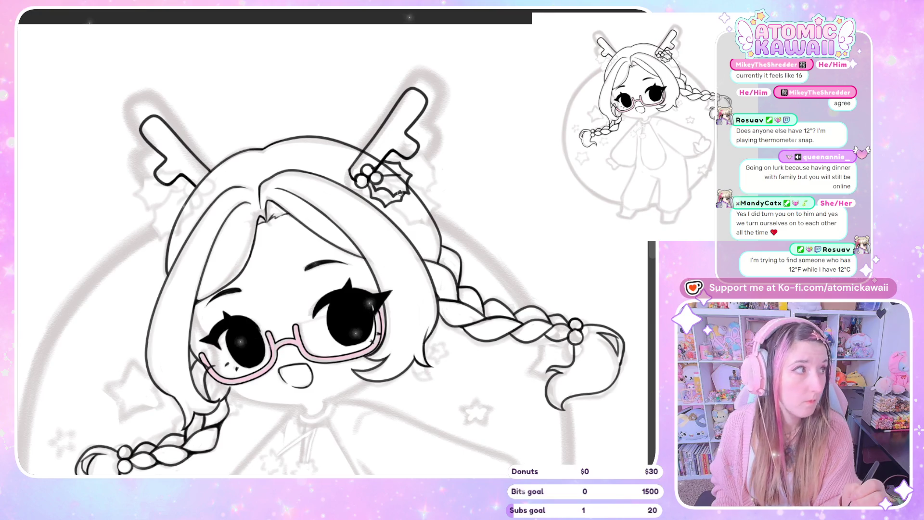
{"action": "key", "text": "h"}
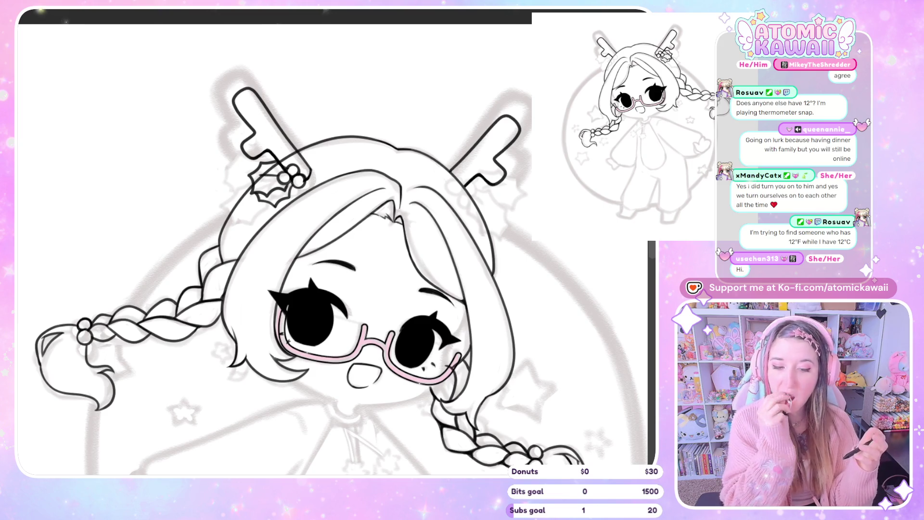
{"action": "key", "text": "h"}
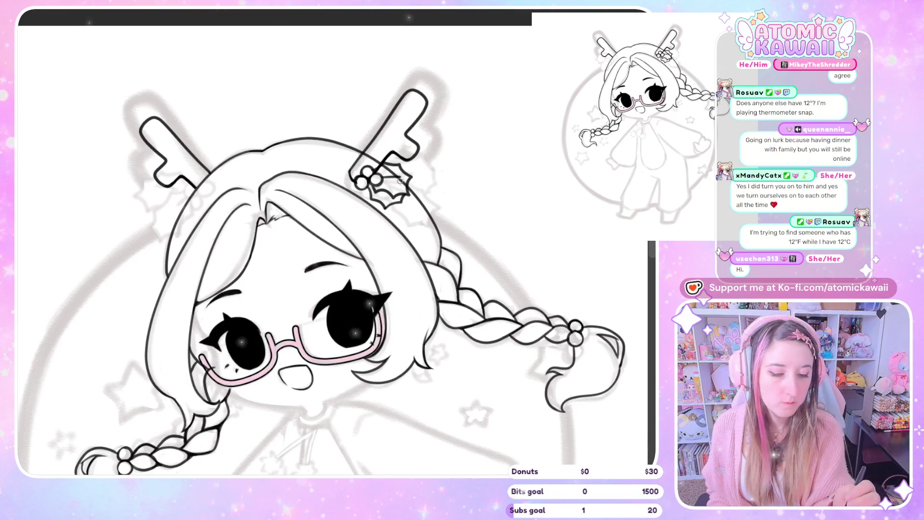
{"action": "key", "text": "h"}
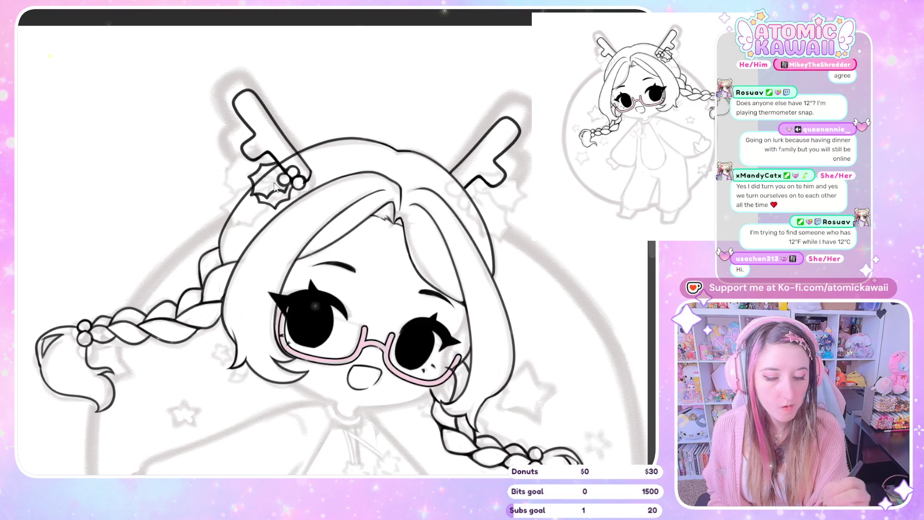
{"action": "key", "text": "h"}
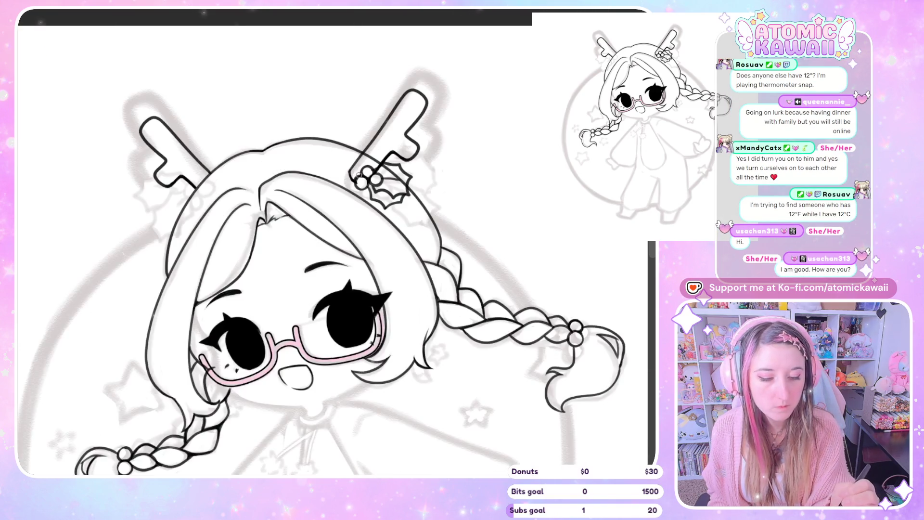
{"action": "key", "text": "h"}
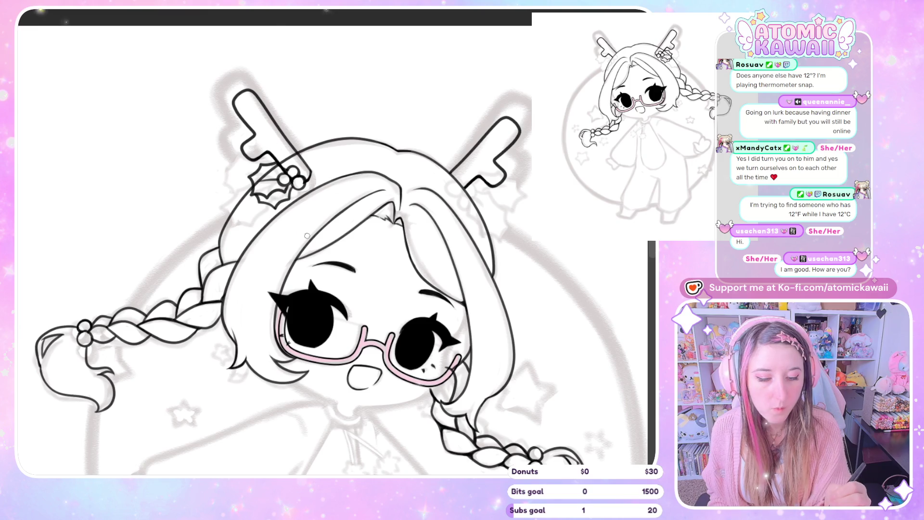
{"action": "key", "text": "h"}
{"action": "key", "text": "h"}
{"action": "key", "text": "h"}
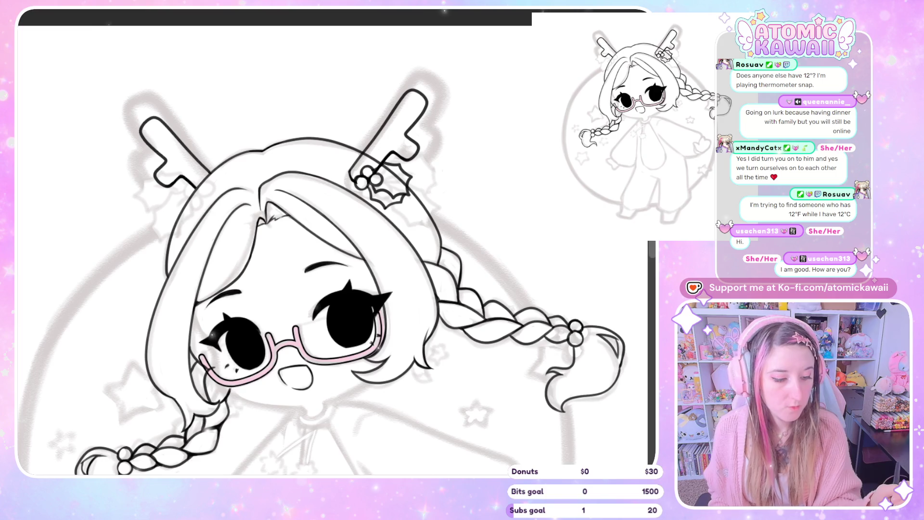
{"action": "scroll", "coordinate": [340, 194], "scroll_direction": "down", "scroll_amount": 3}
{"action": "key", "text": "h"}
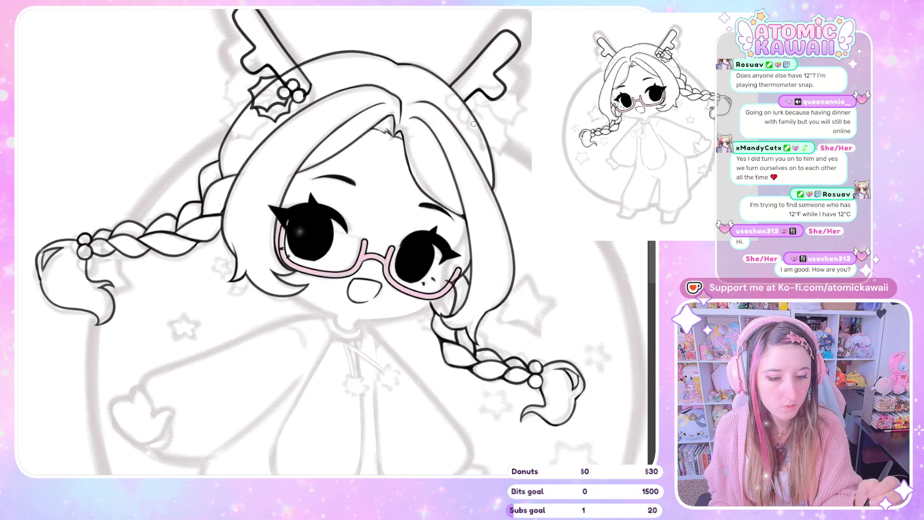
{"action": "key", "text": "h"}
{"action": "scroll", "coordinate": [441, 259], "scroll_direction": "down", "scroll_amount": 3}
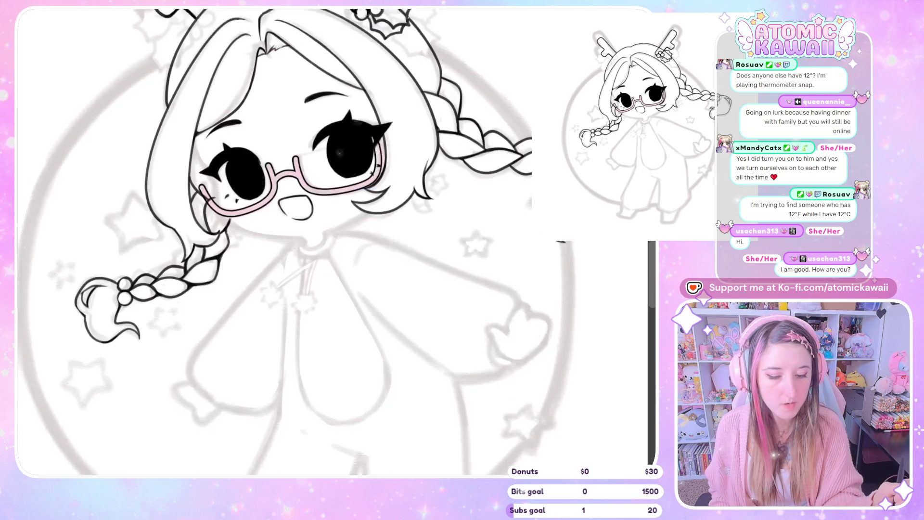
{"action": "scroll", "coordinate": [441, 259], "scroll_direction": "down", "scroll_amount": 3}
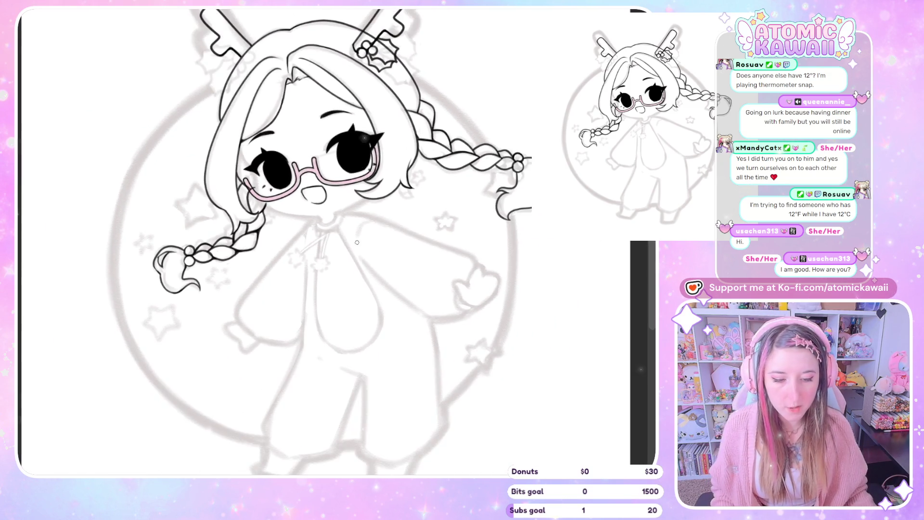
{"action": "scroll", "coordinate": [355, 250], "scroll_direction": "up", "scroll_amount": 4}
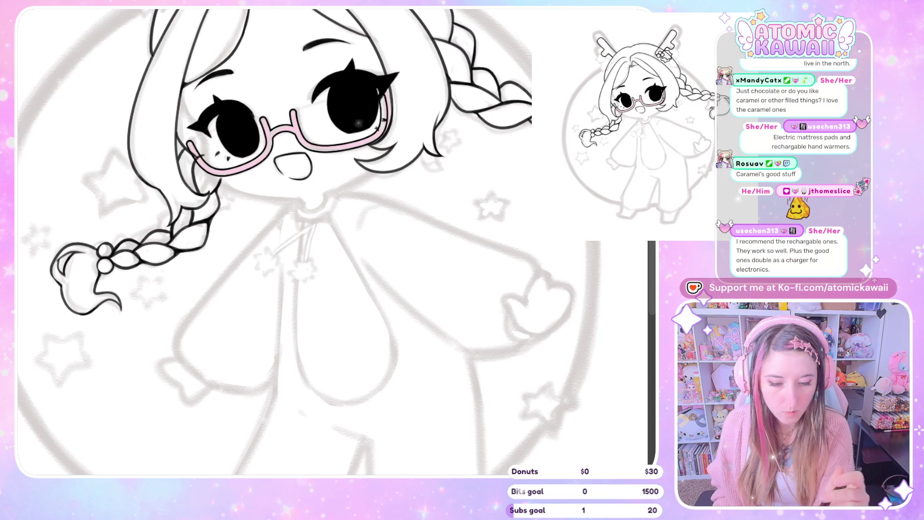
Mirror and tilt the canvas both ways to inspect the face, returning it upright between
{"action": "key", "text": "h"}
{"action": "key", "text": "h"}
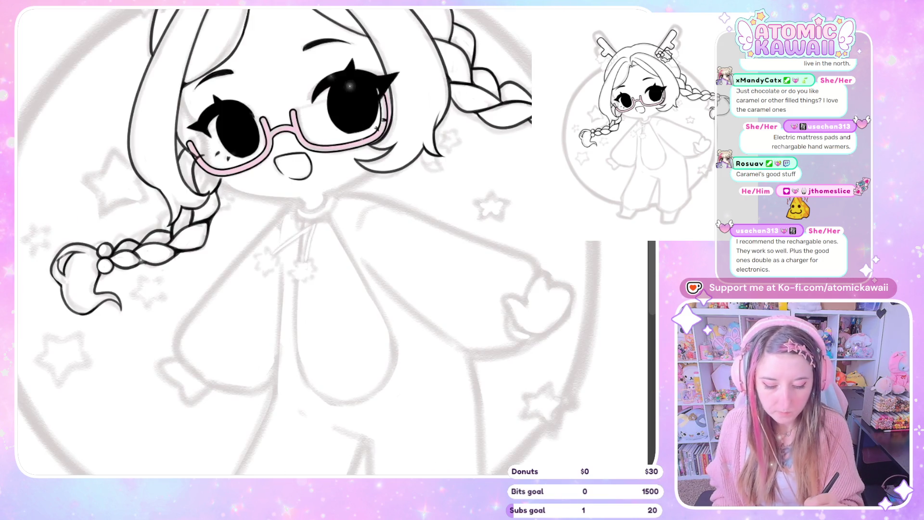
{"action": "key", "text": "Delete"}
{"action": "key", "text": "End"}
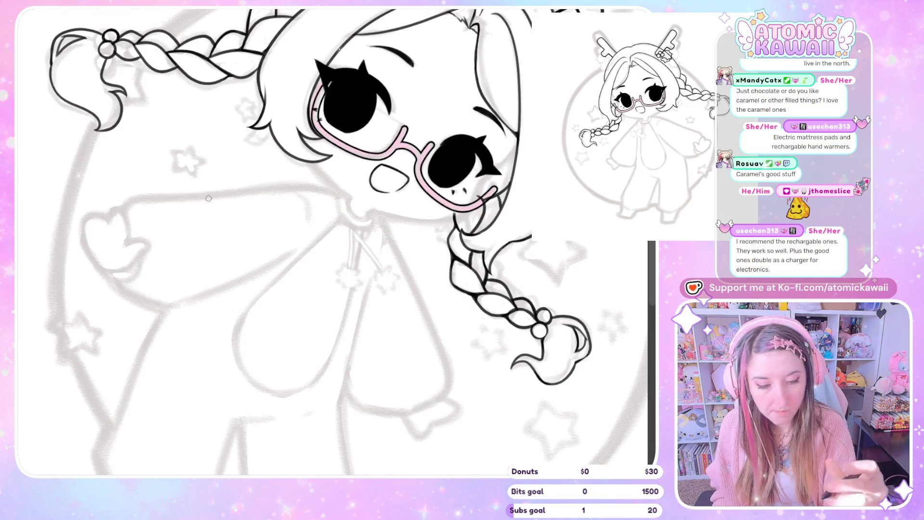
{"action": "key", "text": "Delete"}
{"action": "key", "text": "Delete"}
{"action": "key", "text": "Page_Down"}
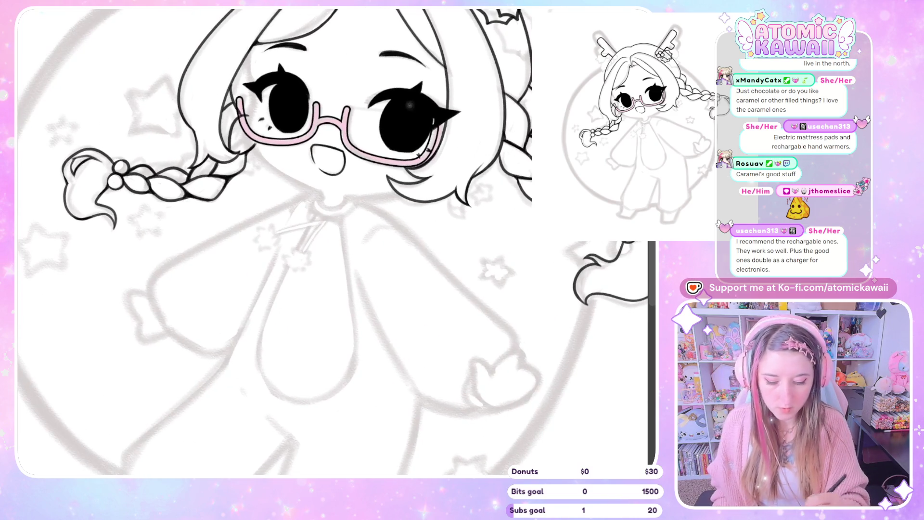
{"action": "key", "text": "Page_Down"}
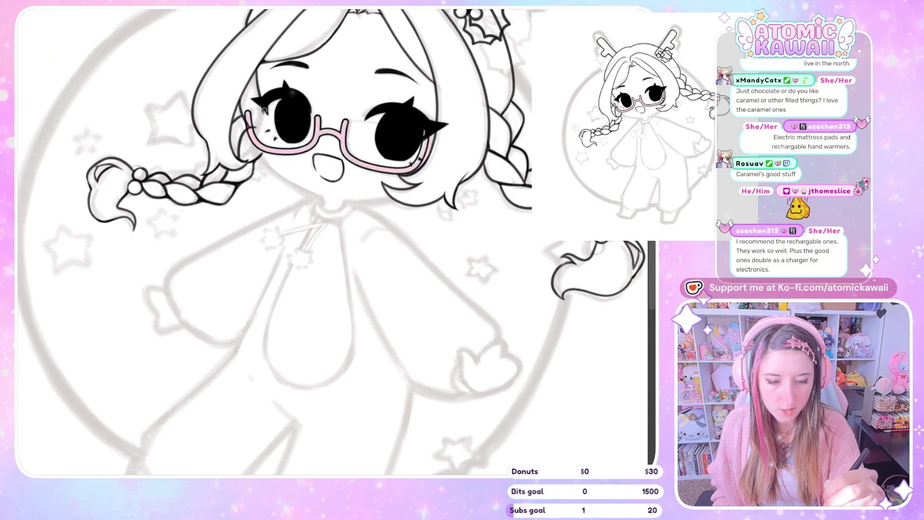
{"action": "key", "text": "Delete"}
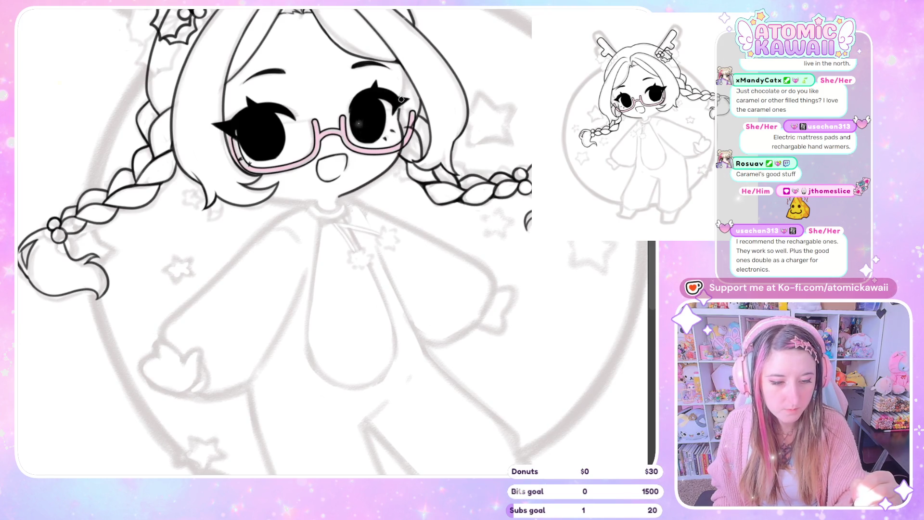
Check the braids in mirrored and tilted views, adjusting the tilt back and forth
{"action": "key", "text": "h"}
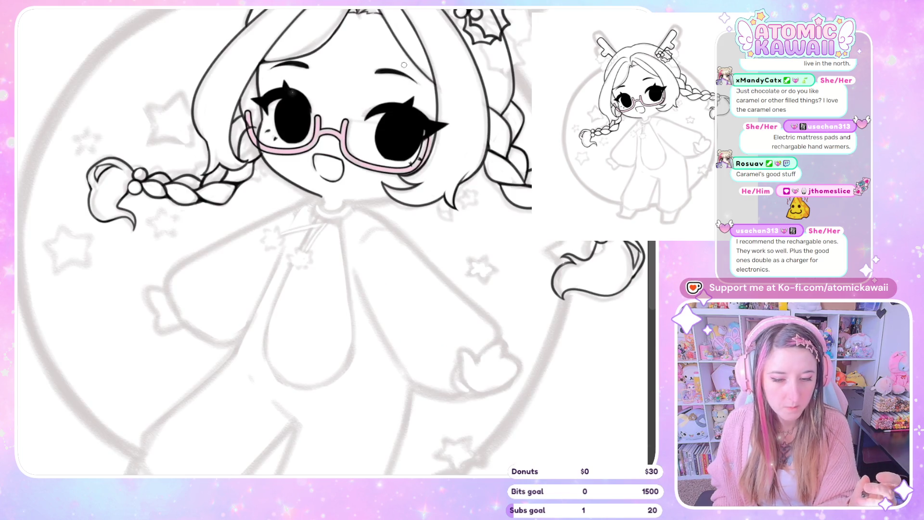
{"action": "key", "text": "h"}
{"action": "key", "text": "Delete"}
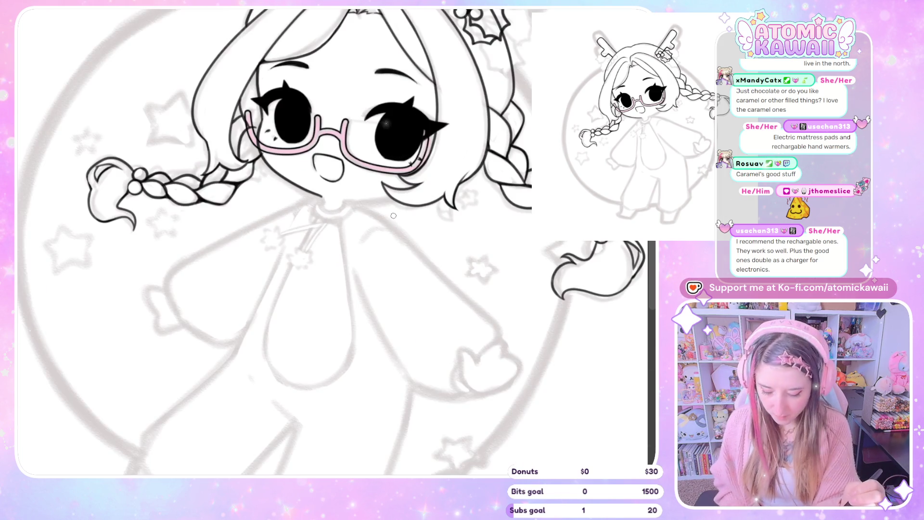
{"action": "key", "text": "Delete"}
{"action": "key", "text": "Delete"}
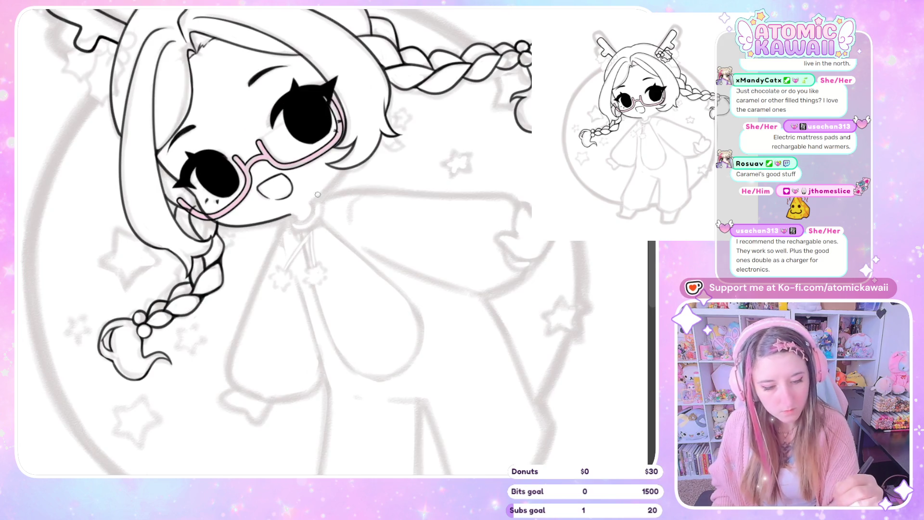
{"action": "key", "text": "minus"}
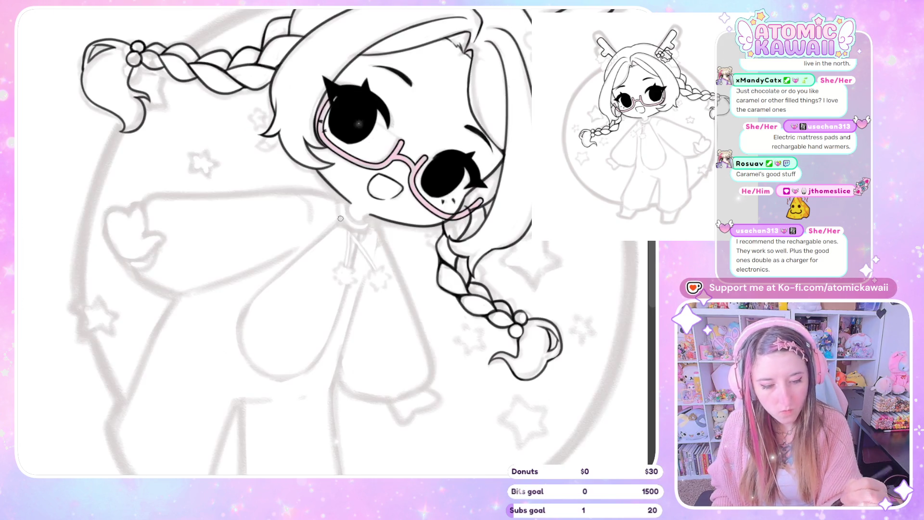
{"action": "key", "text": "asciicircum"}
{"action": "key", "text": "ctrl+z"}
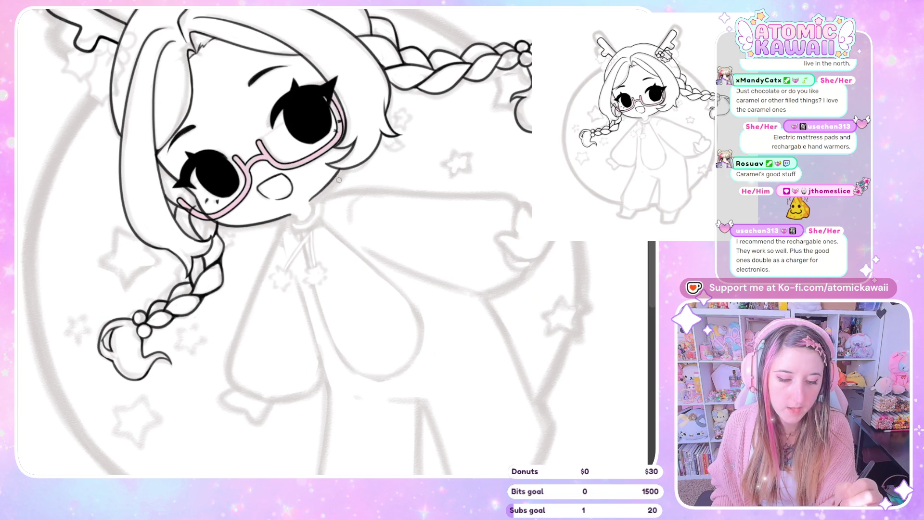
{"action": "key", "text": "m"}
{"action": "key", "text": "m"}
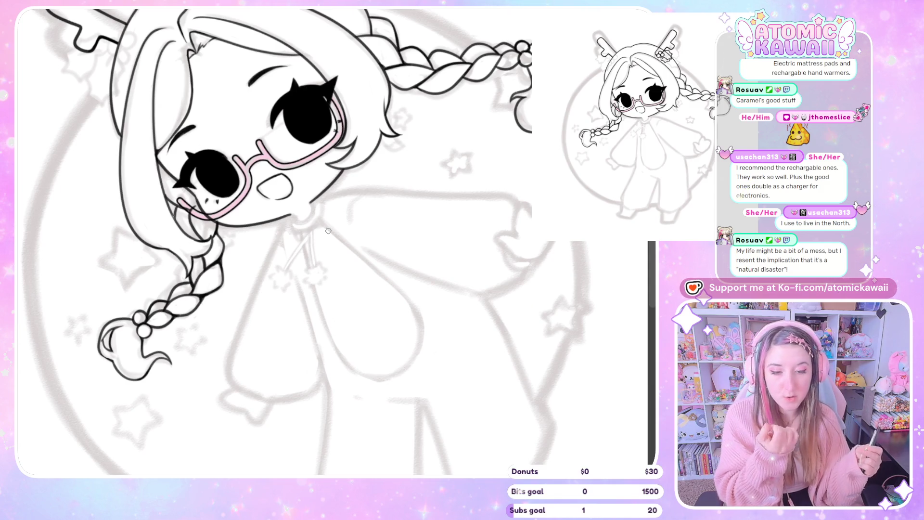
Paint over the remaining gap so the eye's black fill is solid
{"action": "left_click_drag", "start_coordinate": [214, 173], "coordinate": [224, 166]}
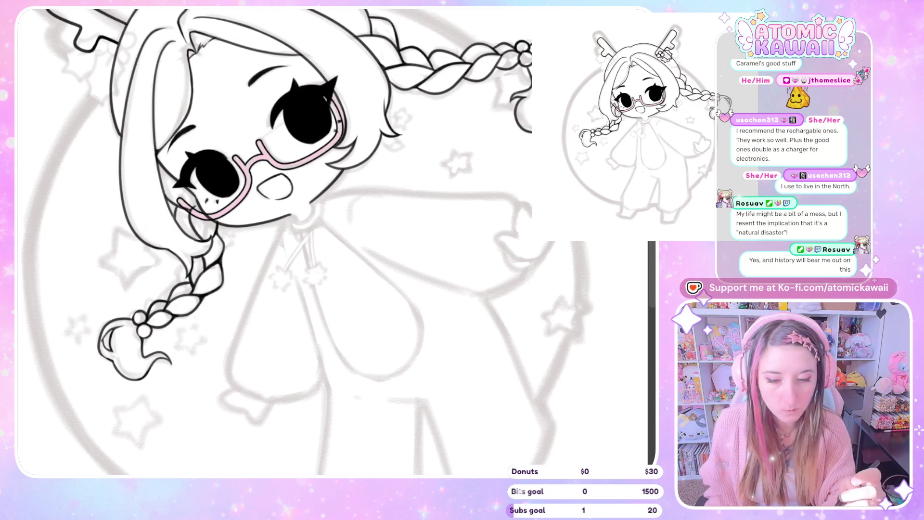
{"action": "scroll", "coordinate": [305, 204], "scroll_direction": "down", "scroll_amount": 2}
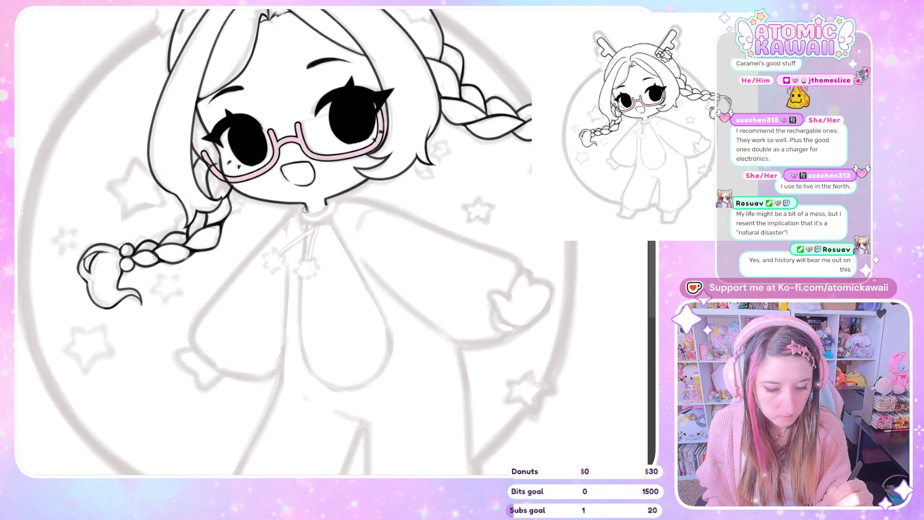
Check the face mirrored, then ink the onesie's side down from the collar
{"action": "key", "text": "h"}
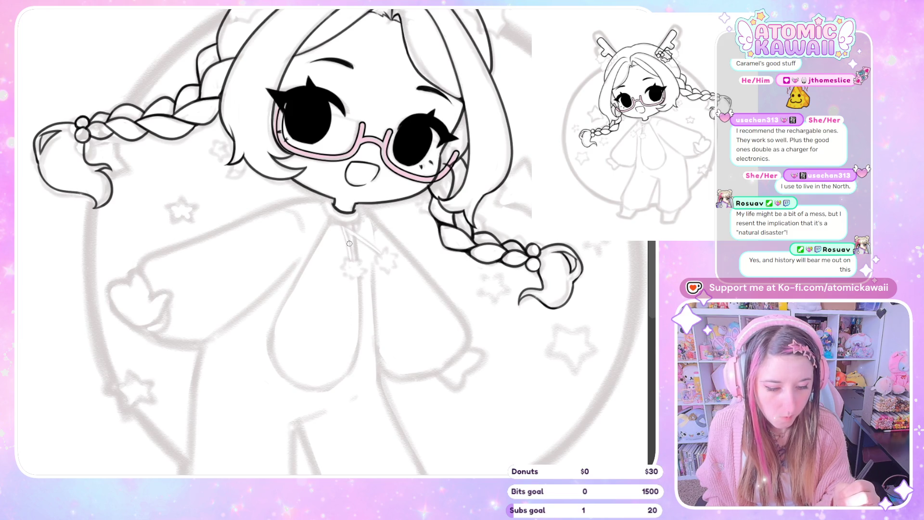
{"action": "key", "text": "h"}
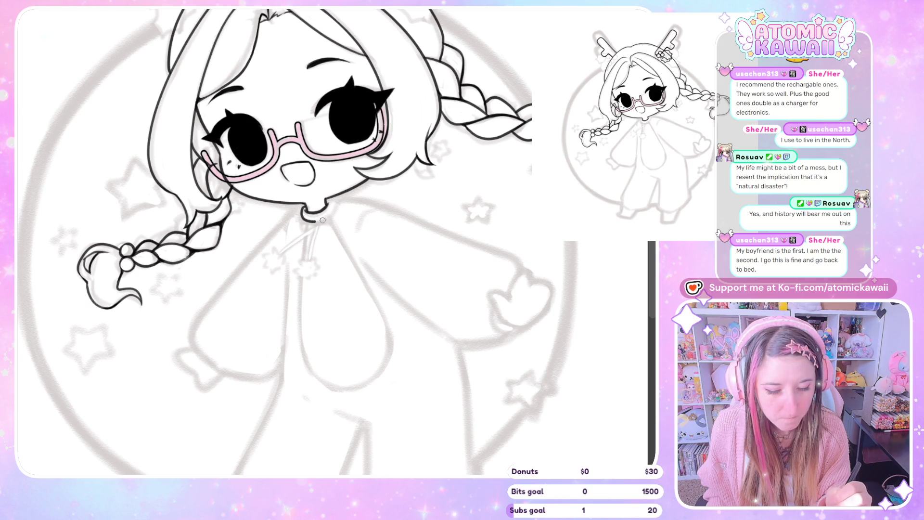
{"action": "key", "text": "m"}
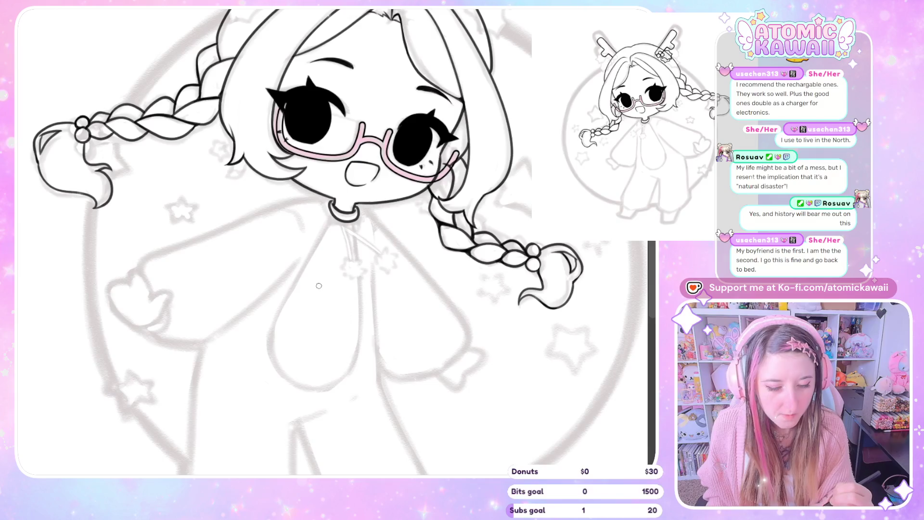
{"action": "key", "text": "m"}
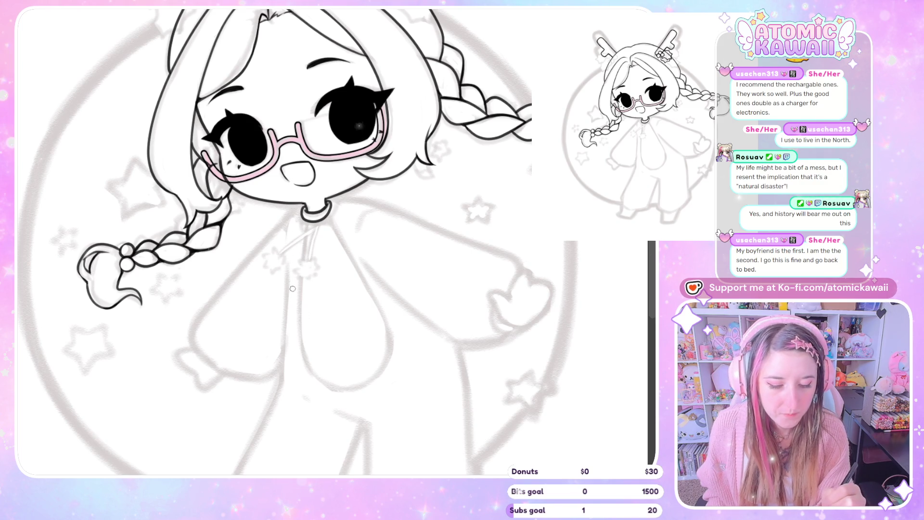
{"action": "left_click_drag", "start_coordinate": [285, 219], "coordinate": [200, 357]}
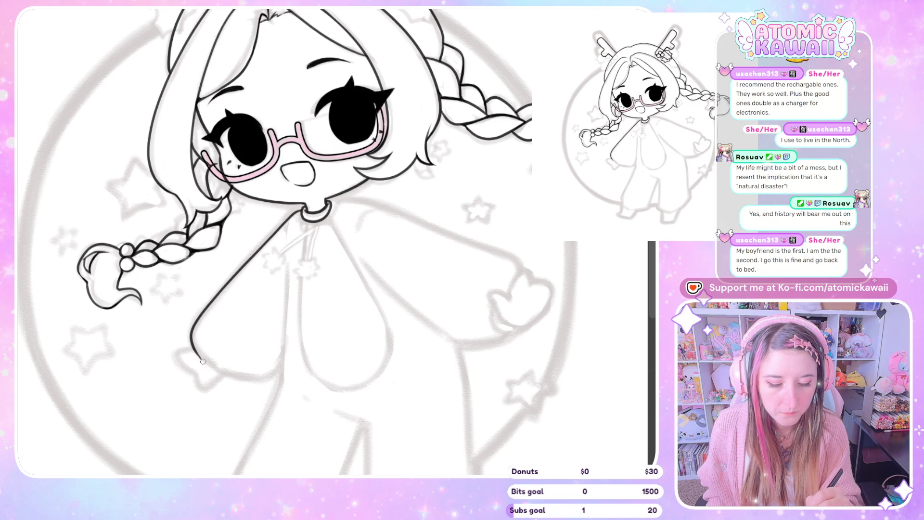
Ink the lower body outline and the shoulder line, mirroring the canvas for the stroke angle
{"action": "left_click_drag", "start_coordinate": [232, 374], "coordinate": [259, 383]}
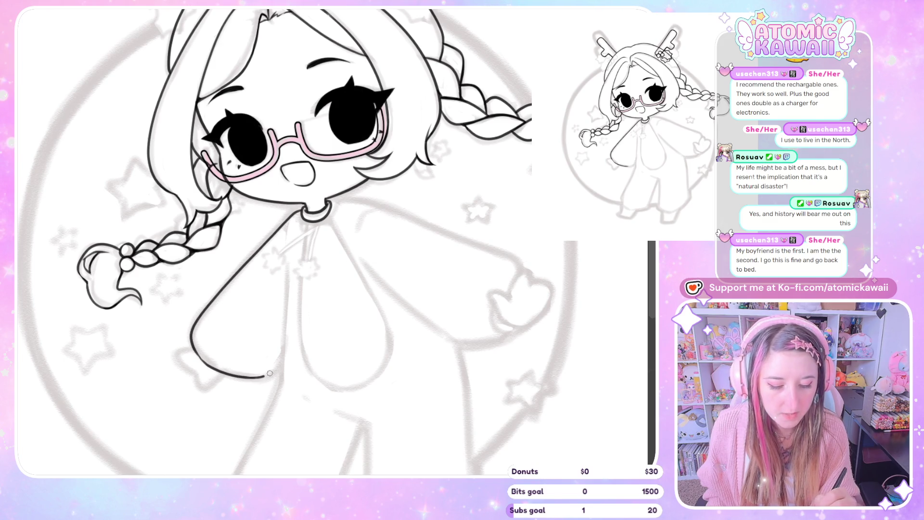
{"action": "key", "text": "m"}
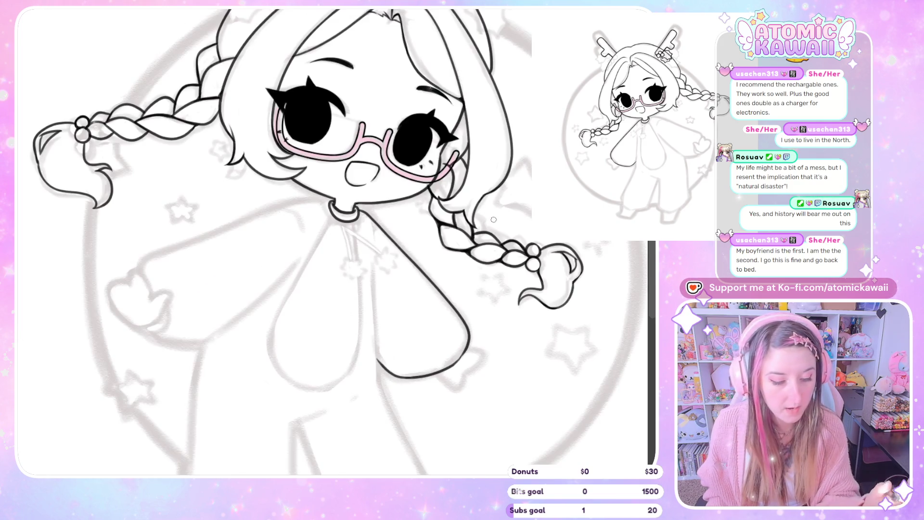
{"action": "scroll", "coordinate": [493, 219], "scroll_direction": "down", "scroll_amount": 3}
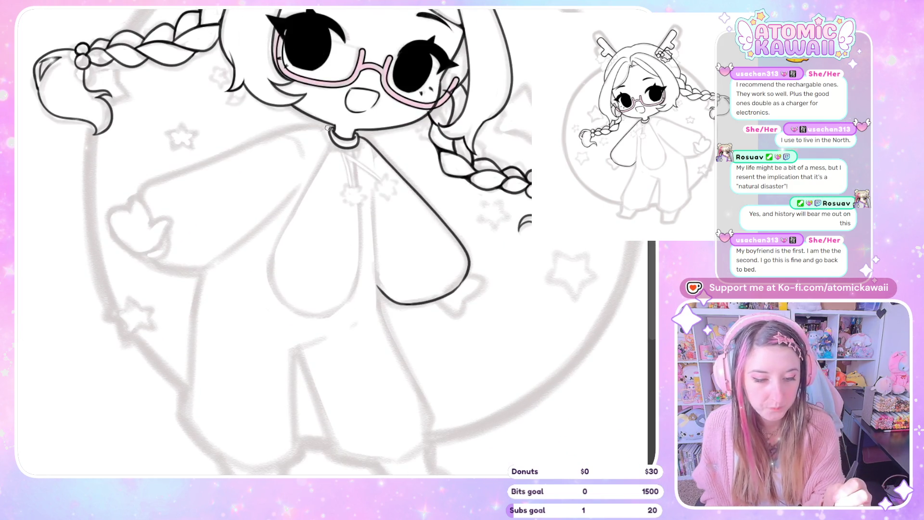
{"action": "left_click_drag", "start_coordinate": [328, 127], "coordinate": [154, 182]}
{"action": "key", "text": "m"}
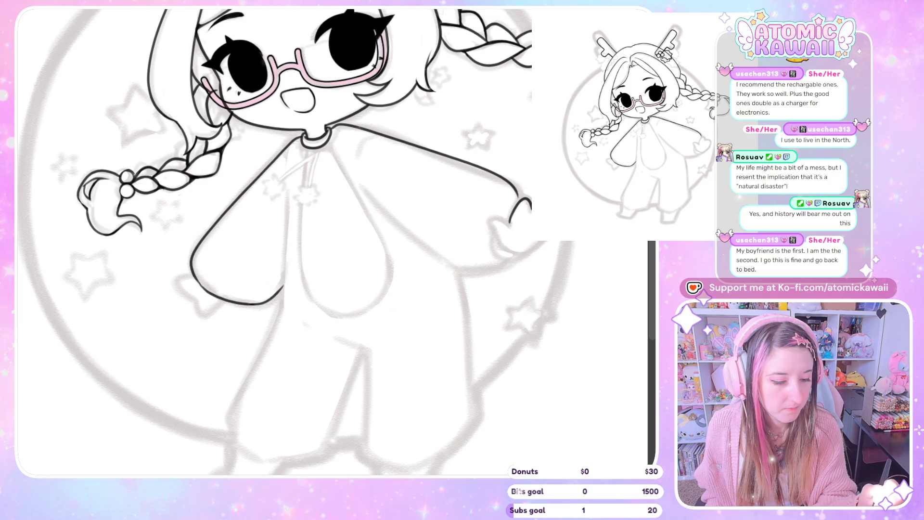
Ink the paw's curved outline, redoing it twice, then extend the paw on the other arm
{"action": "key", "text": "ctrl+z"}
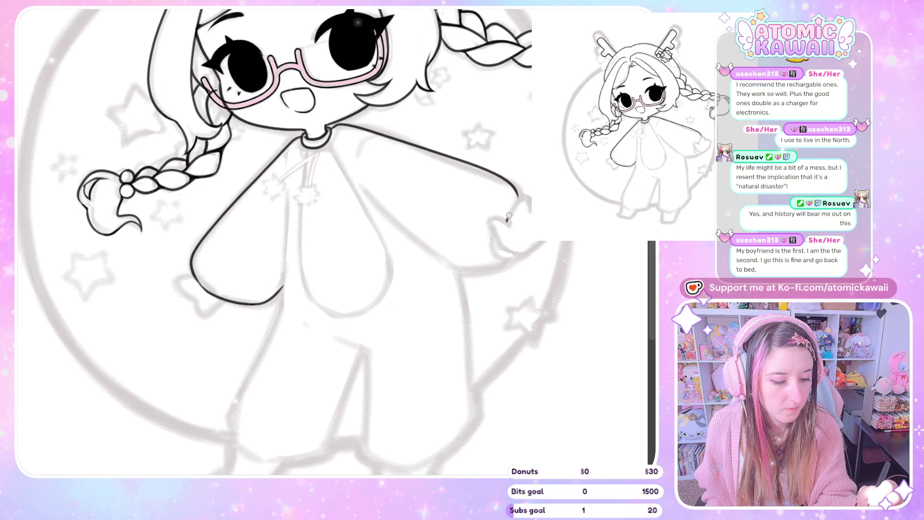
{"action": "left_click_drag", "start_coordinate": [514, 210], "coordinate": [527, 201]}
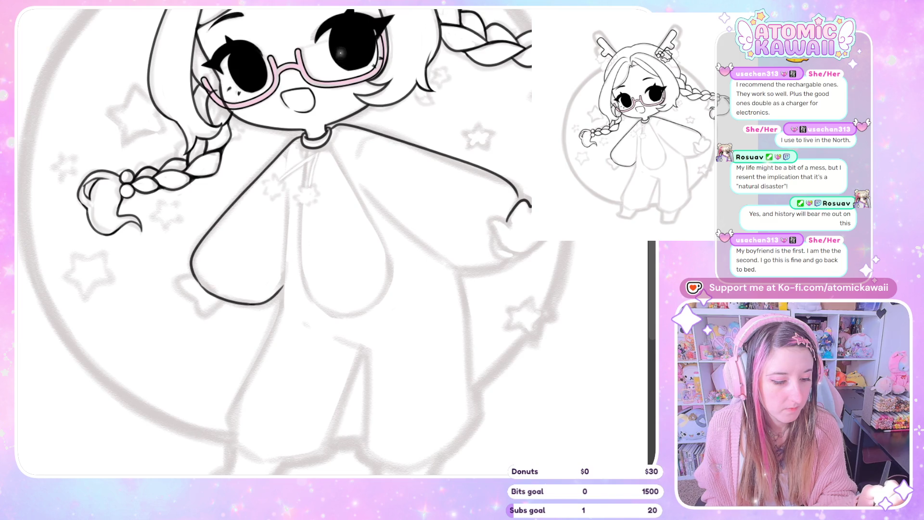
{"action": "key", "text": "ctrl+z"}
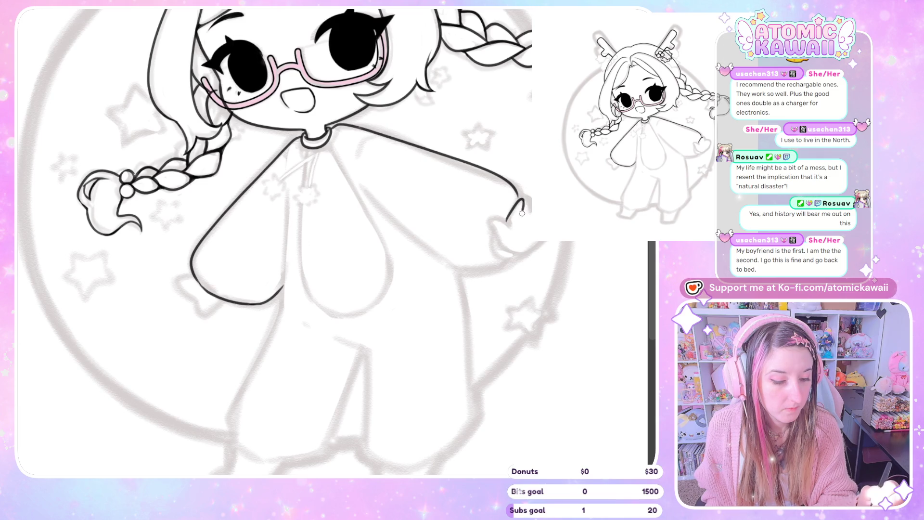
{"action": "left_click_drag", "start_coordinate": [507, 218], "coordinate": [528, 211]}
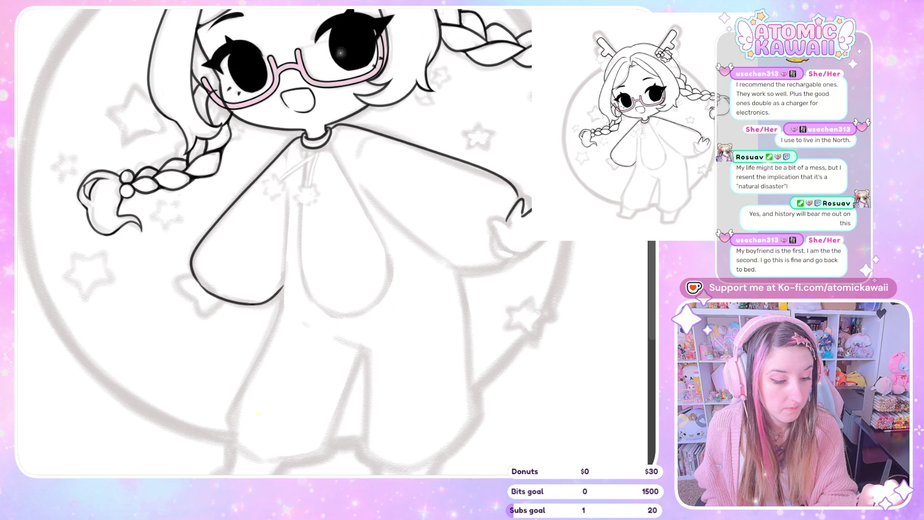
{"action": "key", "text": "h"}
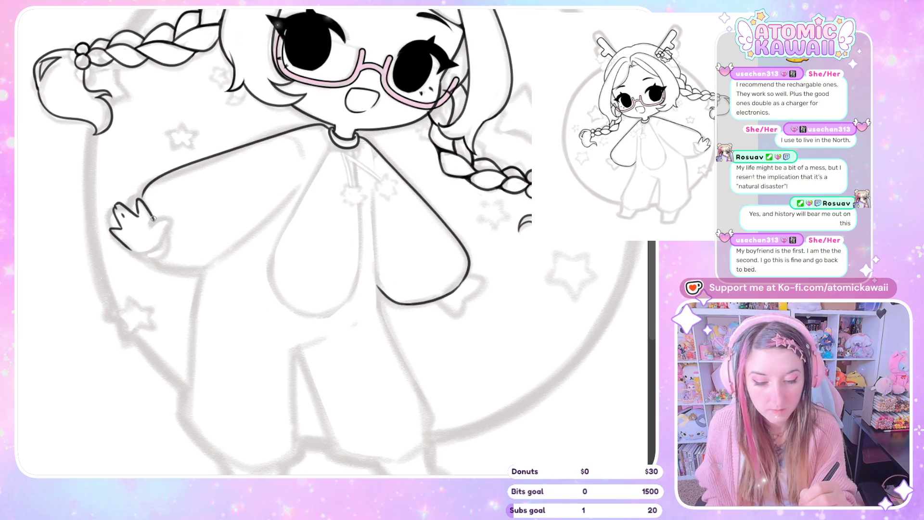
{"action": "mouse_move", "coordinate": [154, 217]}
{"action": "left_mouse_down"}
{"action": "mouse_move", "coordinate": [172, 215]}
{"action": "mouse_move", "coordinate": [161, 240]}
{"action": "left_mouse_up"}
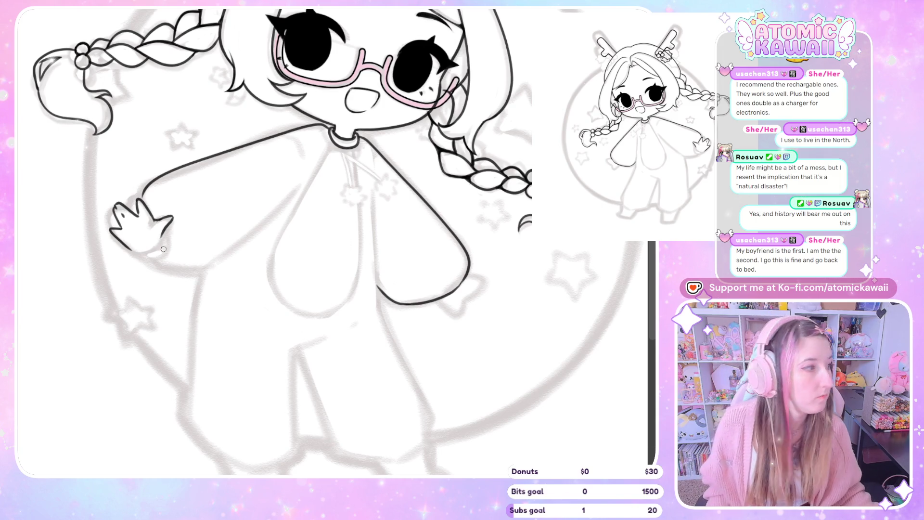
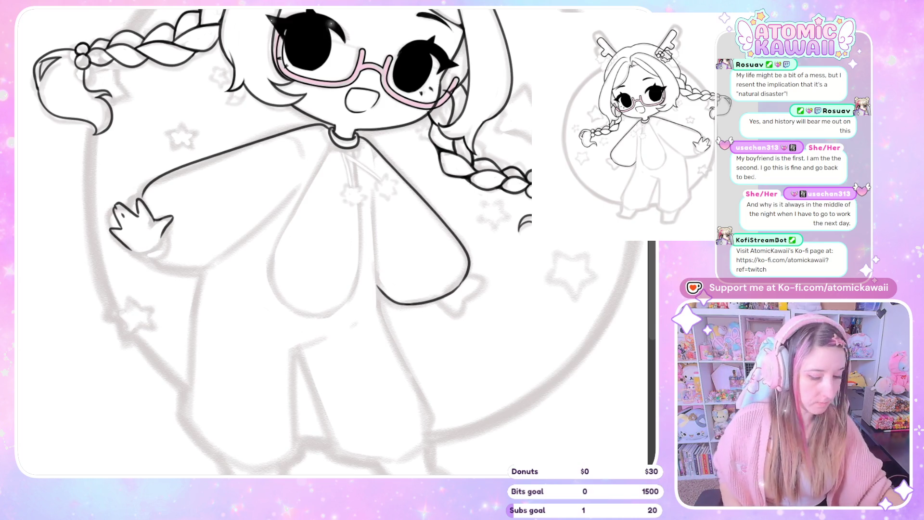
Check the raised hand mirrored and upright, then erase part of its lower outline and undo it
{"action": "key", "text": "ctrl+minus"}
{"action": "key", "text": "ctrl+plus"}
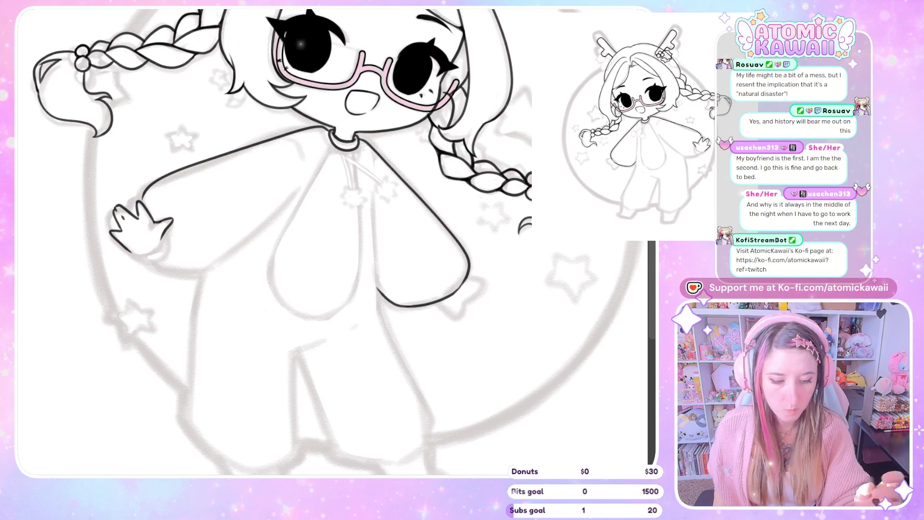
{"action": "key", "text": "minus"}
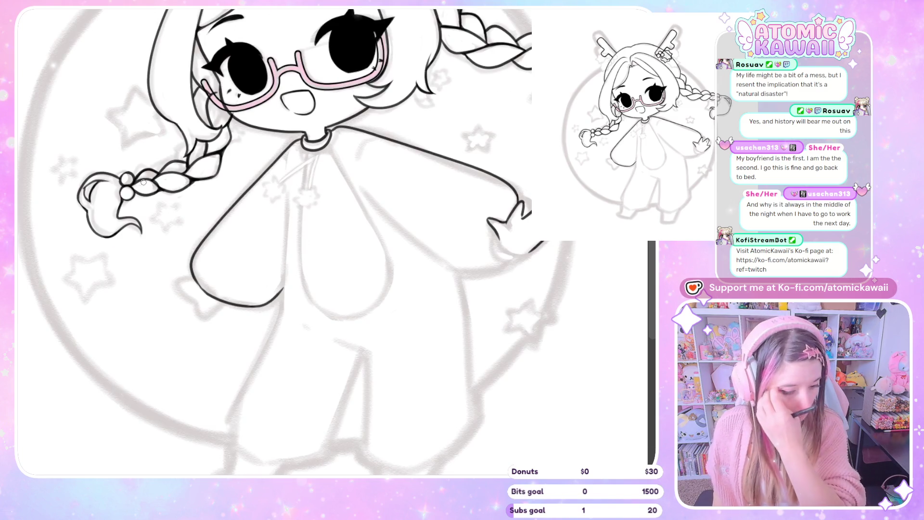
{"action": "key", "text": "m"}
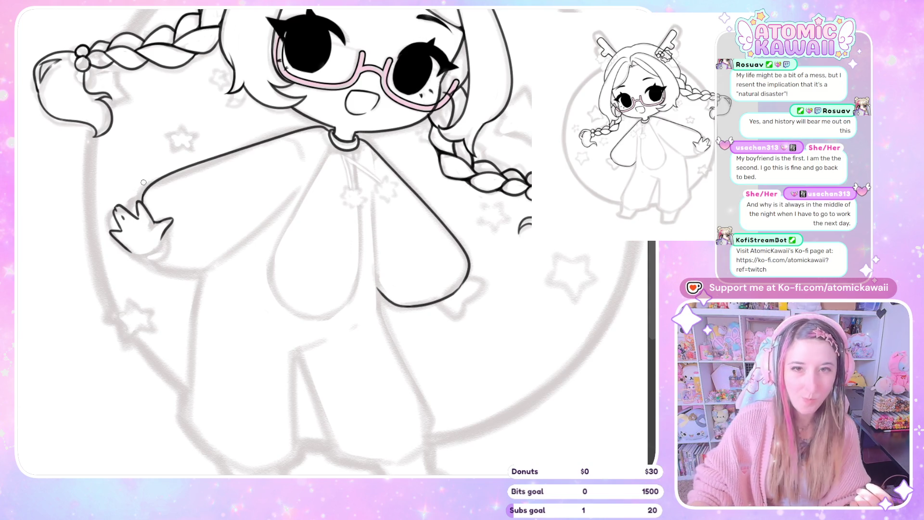
{"action": "key", "text": "m"}
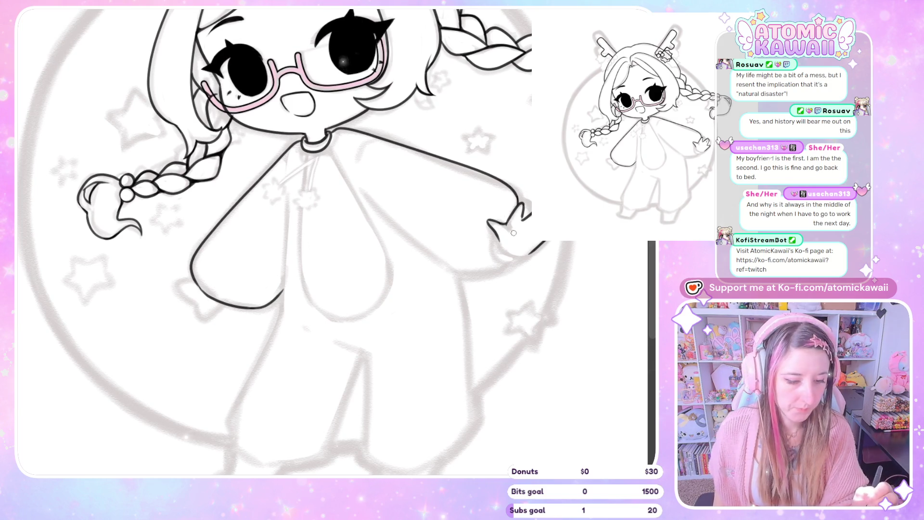
{"action": "key", "text": "m"}
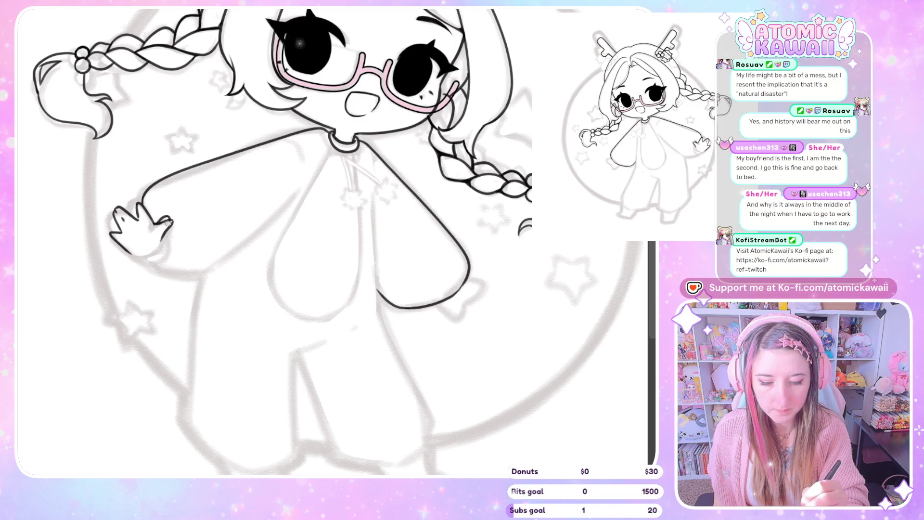
{"action": "left_click_drag", "start_coordinate": [167, 221], "coordinate": [163, 243]}
{"action": "key", "text": "ctrl+z"}
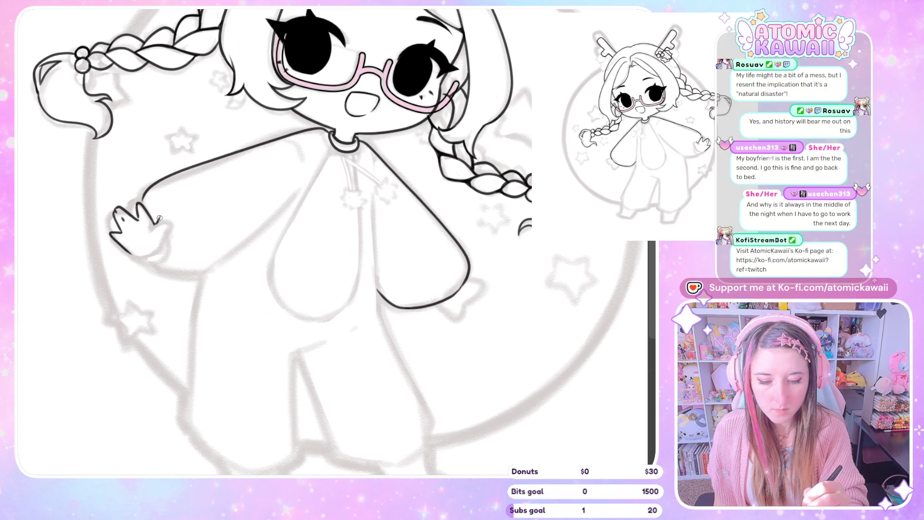
Ink the right edge of the mitten hand, undo the stroke and re-check it mirrored
{"action": "key", "text": "m"}
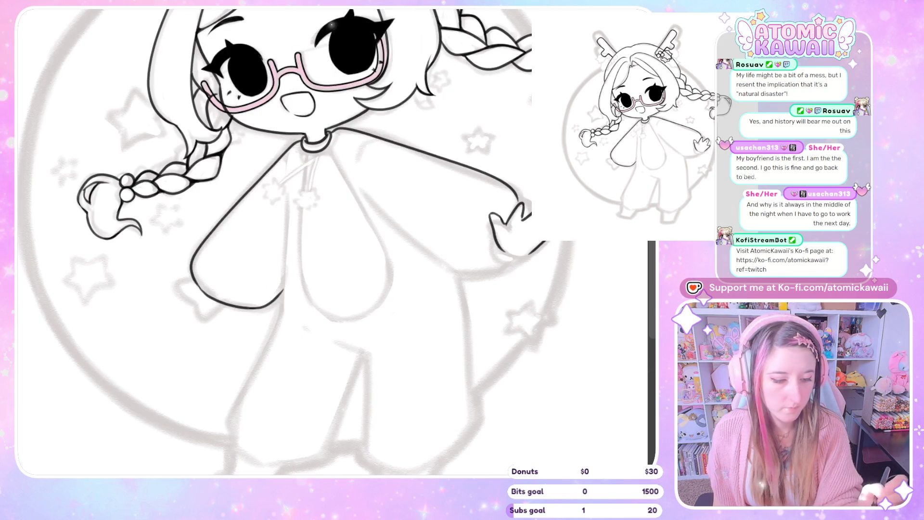
{"action": "key", "text": "m"}
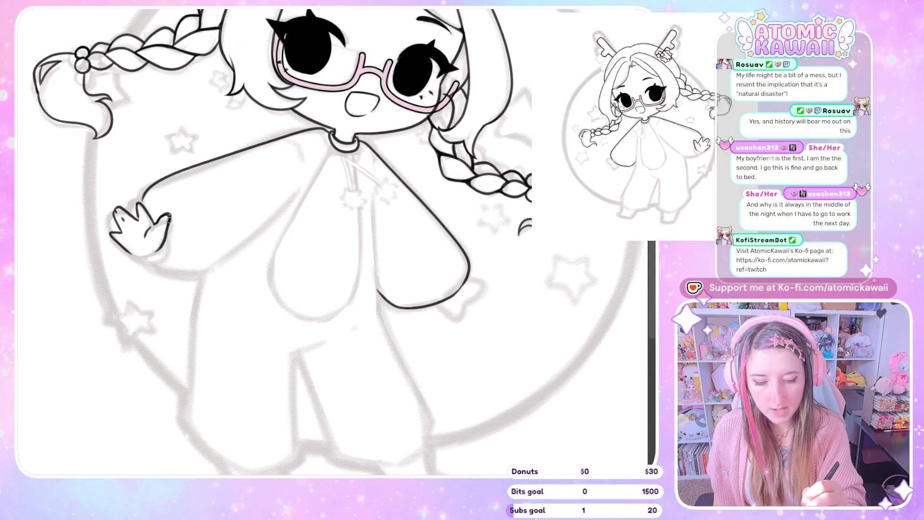
{"action": "left_click_drag", "start_coordinate": [165, 230], "coordinate": [160, 249]}
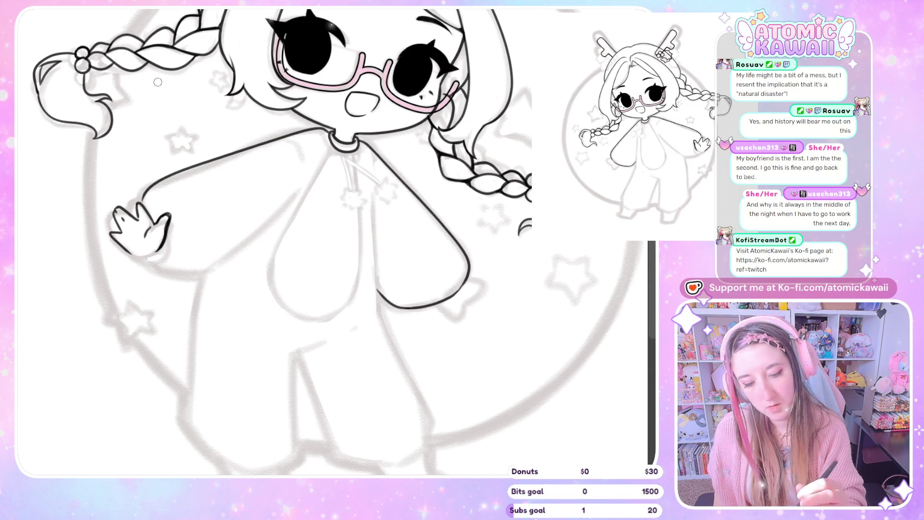
{"action": "key", "text": "ctrl+z"}
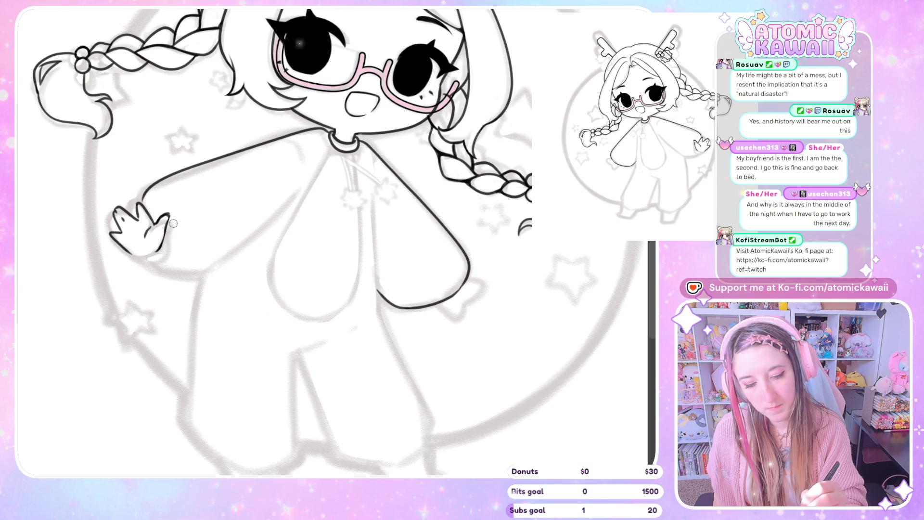
{"action": "key", "text": "h"}
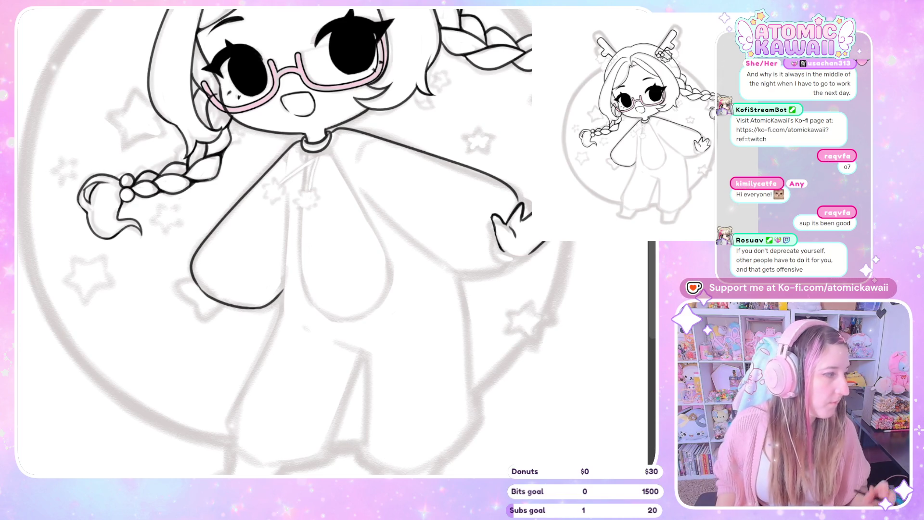
{"action": "key", "text": "ctrl+z"}
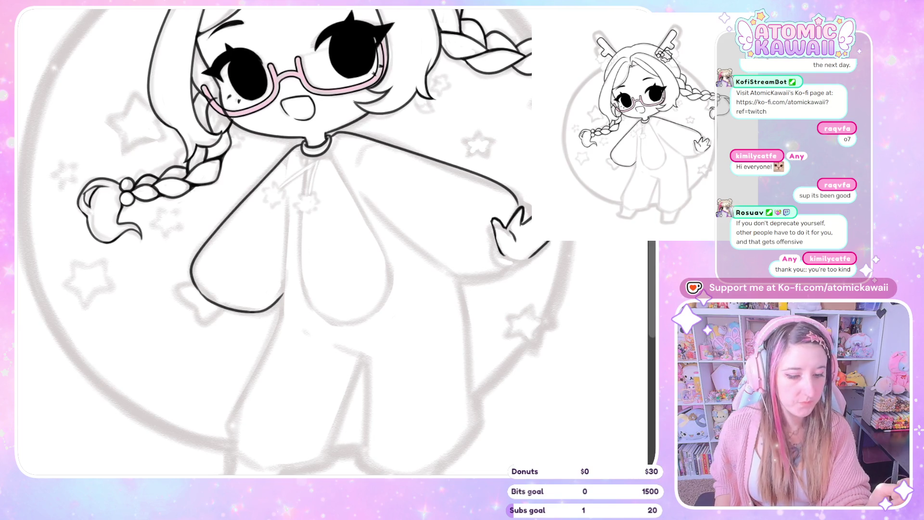
Lasso around the right hand, deselect, and remove the inked right hand leaving its sketch
{"action": "left_click_drag", "start_coordinate": [349, 73], "coordinate": [348, 81]}
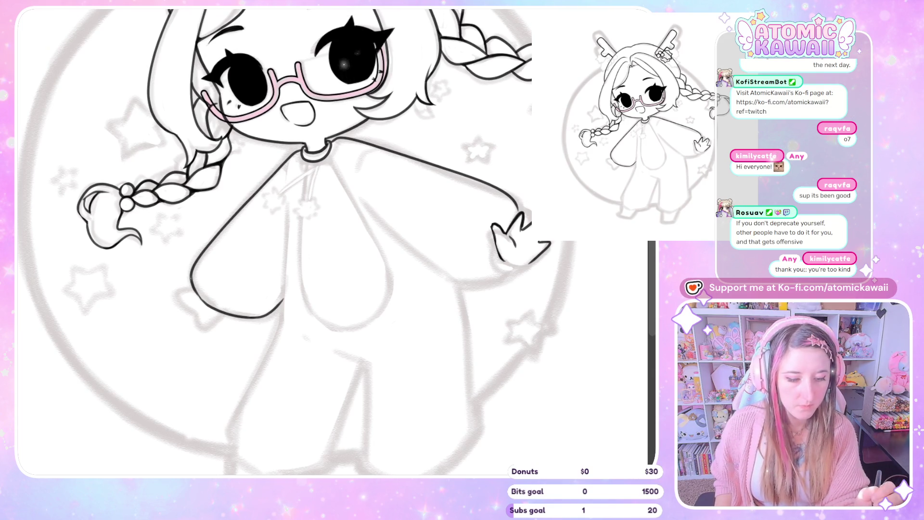
{"action": "left_click_drag", "start_coordinate": [530, 209], "coordinate": [498, 215]}
{"action": "key", "text": "ctrl+z"}
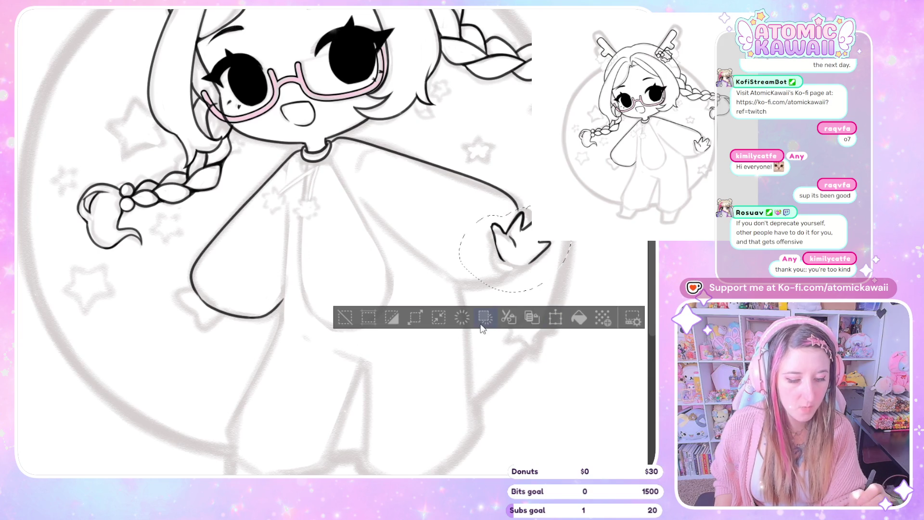
{"action": "key", "text": "ctrl+d"}
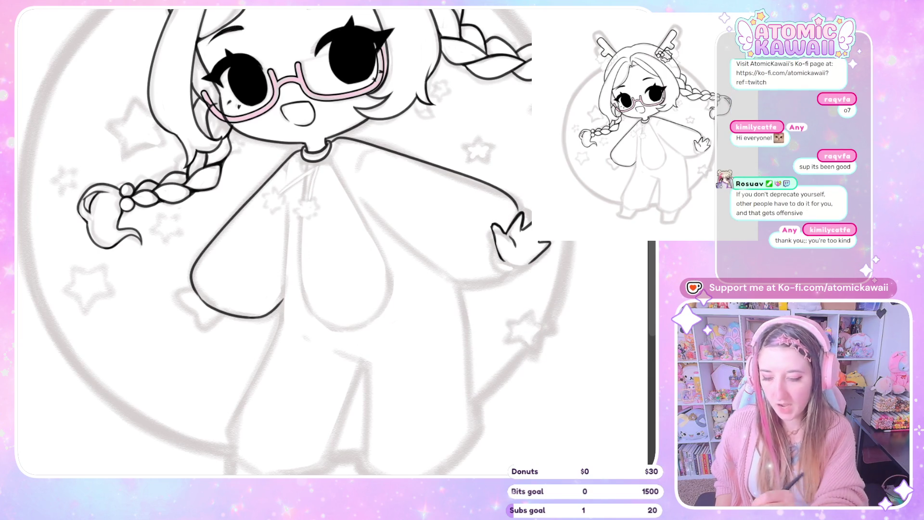
{"action": "key", "text": "ctrl+z"}
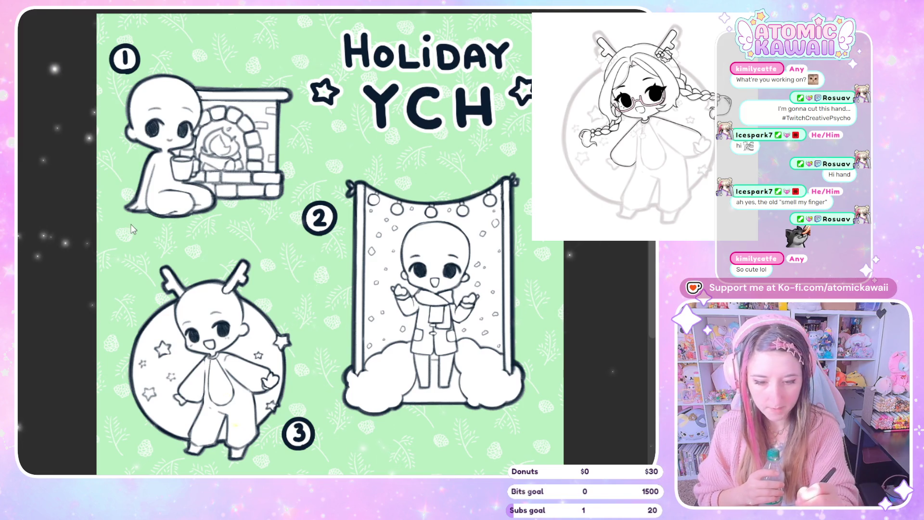
Browse the coloured examples and Holiday YCH template, then return to the chibi girl drawing
{"action": "key", "text": "Right"}
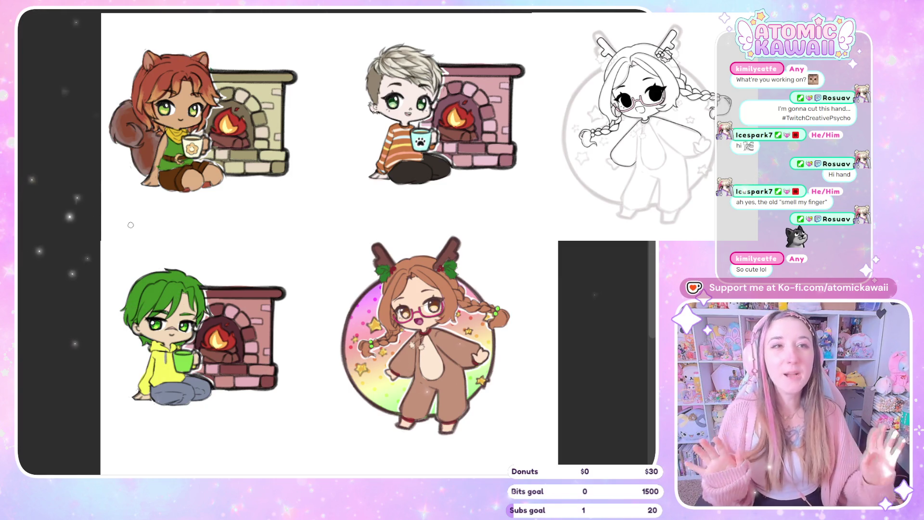
{"action": "left_click", "coordinate": [387, 9]}
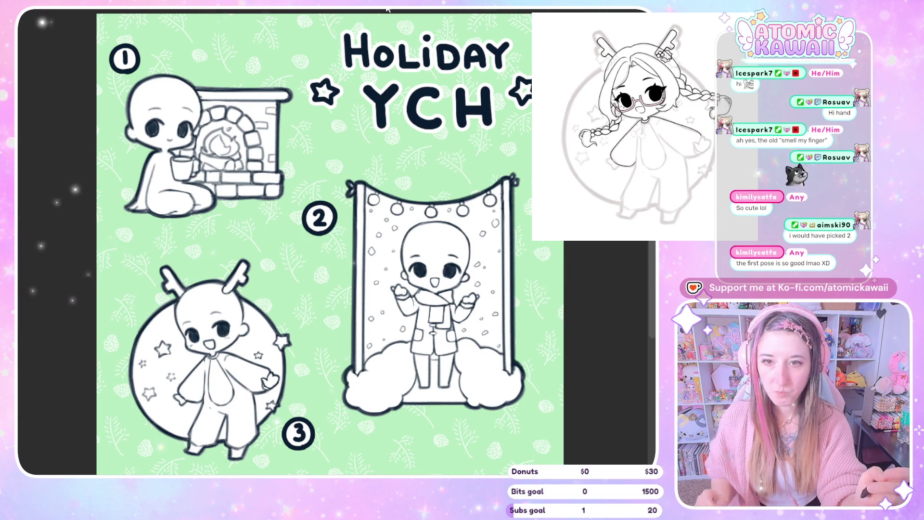
{"action": "key", "text": "ctrl+Tab"}
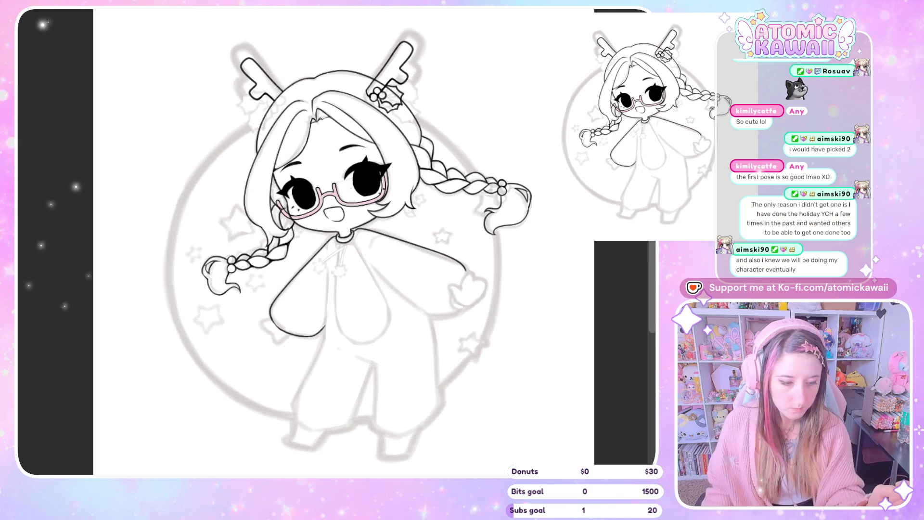
Undo a face line edit and ink a line along the outstretched sleeve
{"action": "key", "text": "ctrl+z"}
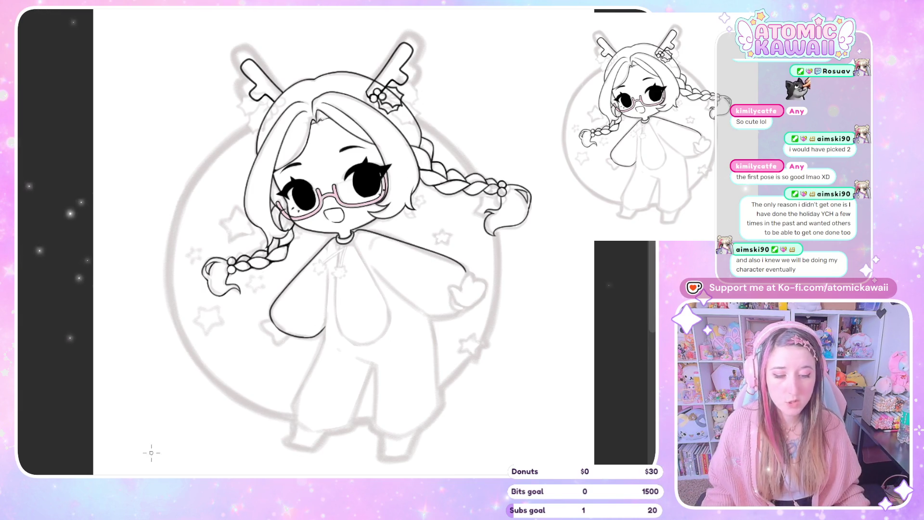
{"action": "scroll", "coordinate": [325, 400], "scroll_direction": "up", "scroll_amount": 2}
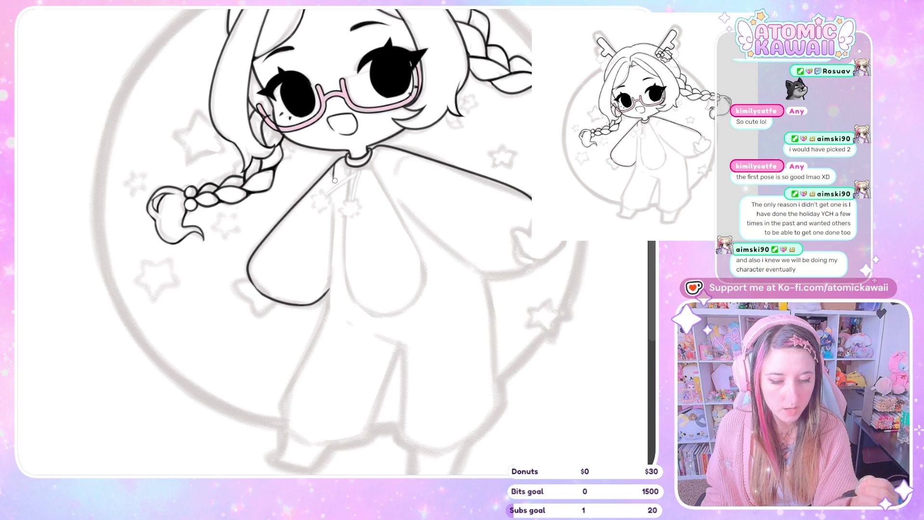
{"action": "left_click_drag", "start_coordinate": [334, 180], "coordinate": [410, 210]}
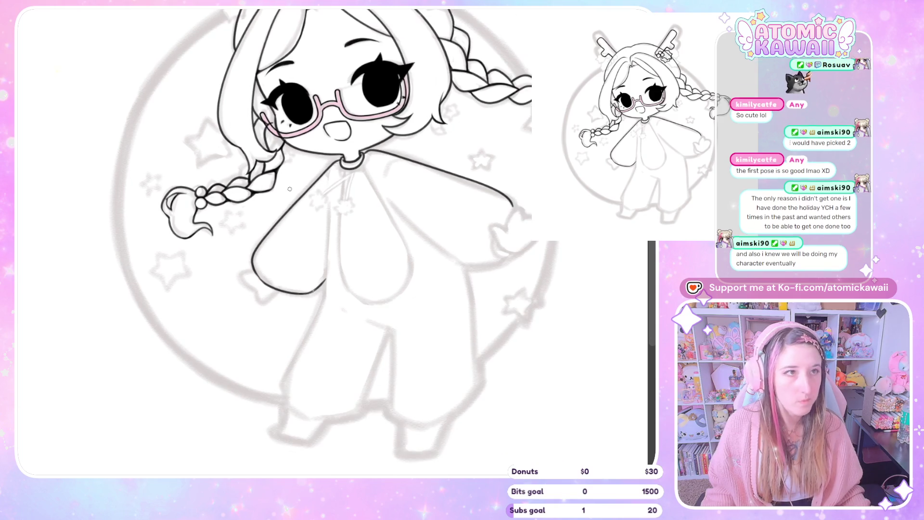
{"action": "scroll", "coordinate": [574, 231], "scroll_direction": "up", "scroll_amount": 2}
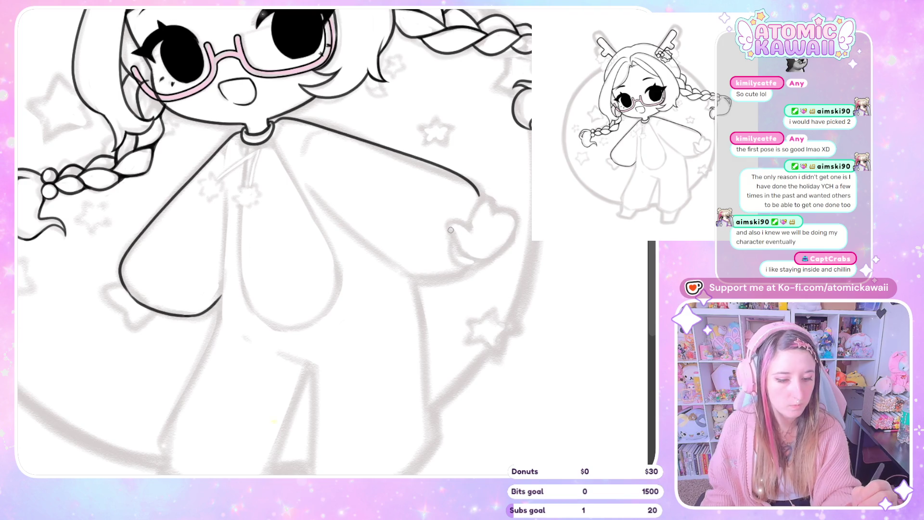
{"action": "left_click_drag", "start_coordinate": [451, 227], "coordinate": [461, 227]}
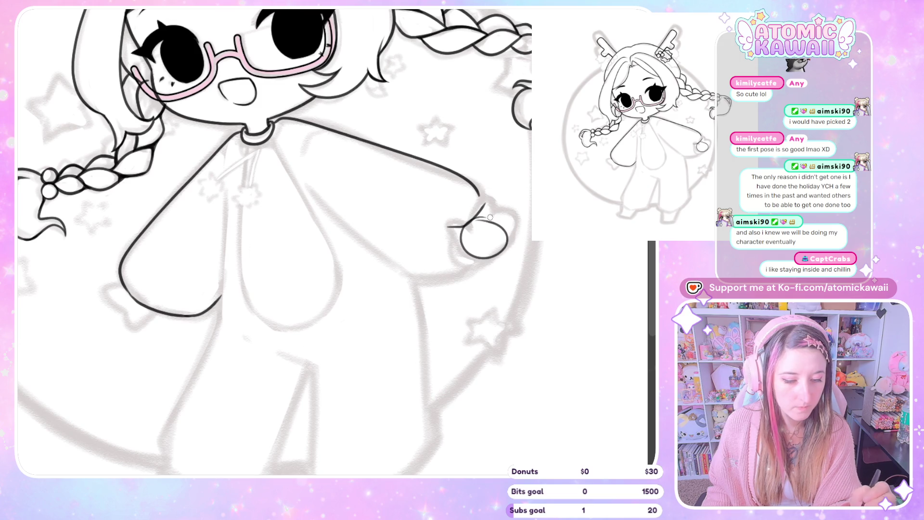
Undo the round hand, draw a new hand joined to the sleeve, erase overlaps and check mirrored
{"action": "key", "text": "ctrl+z"}
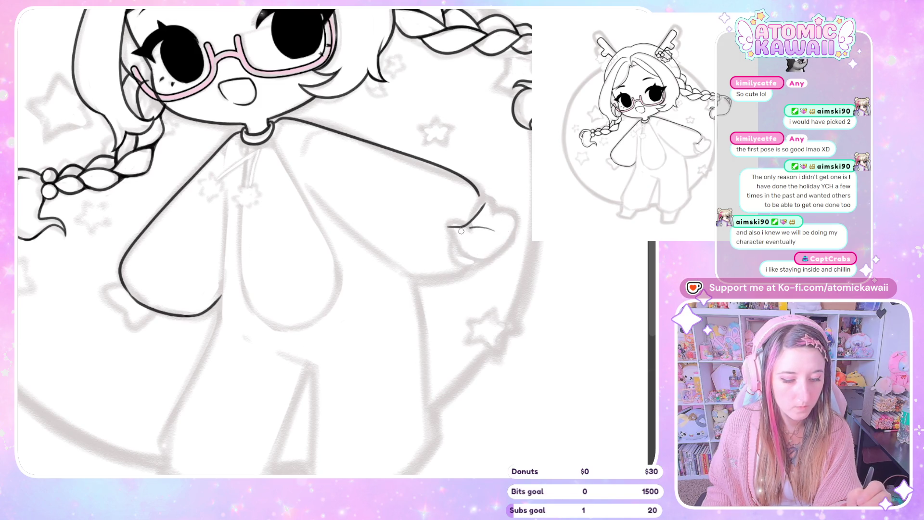
{"action": "left_click_drag", "start_coordinate": [497, 256], "coordinate": [498, 252]}
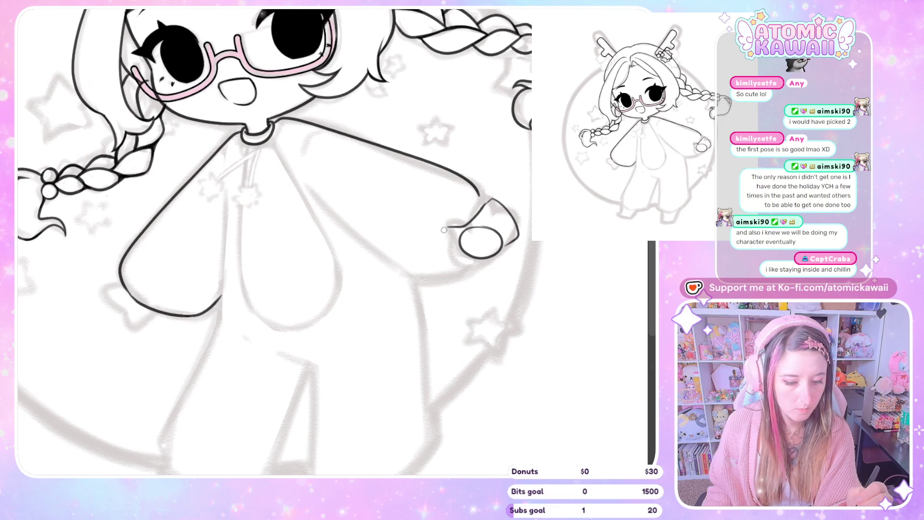
{"action": "left_click_drag", "start_coordinate": [440, 232], "coordinate": [460, 239]}
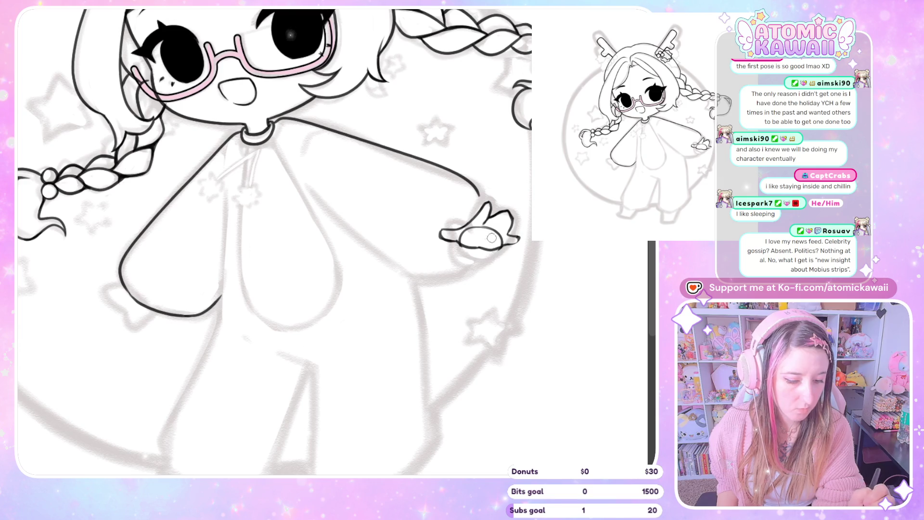
{"action": "left_click_drag", "start_coordinate": [464, 230], "coordinate": [496, 232]}
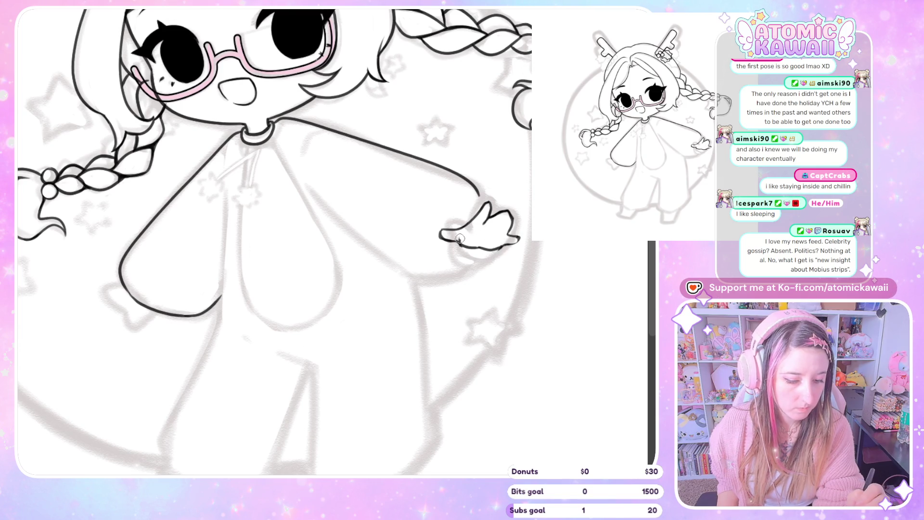
{"action": "key", "text": "m"}
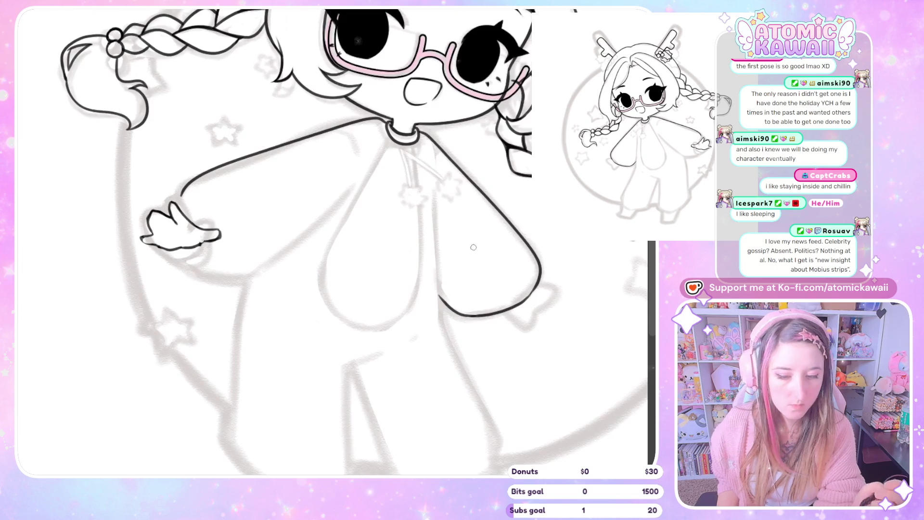
{"action": "key", "text": "m"}
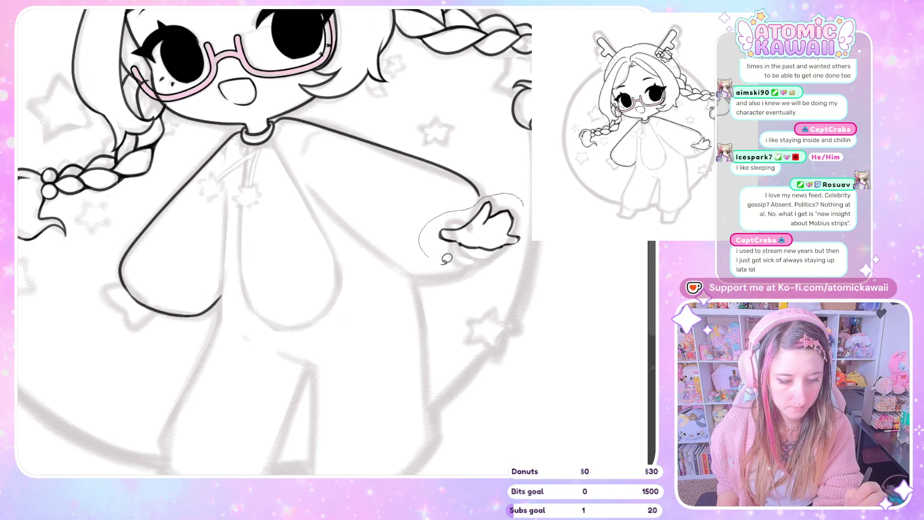
Lasso the hand, transform it slightly larger, discard the test rotation and nudges, and confirm
{"action": "left_click_drag", "start_coordinate": [446, 259], "coordinate": [531, 217]}
{"action": "left_click", "coordinate": [546, 309]}
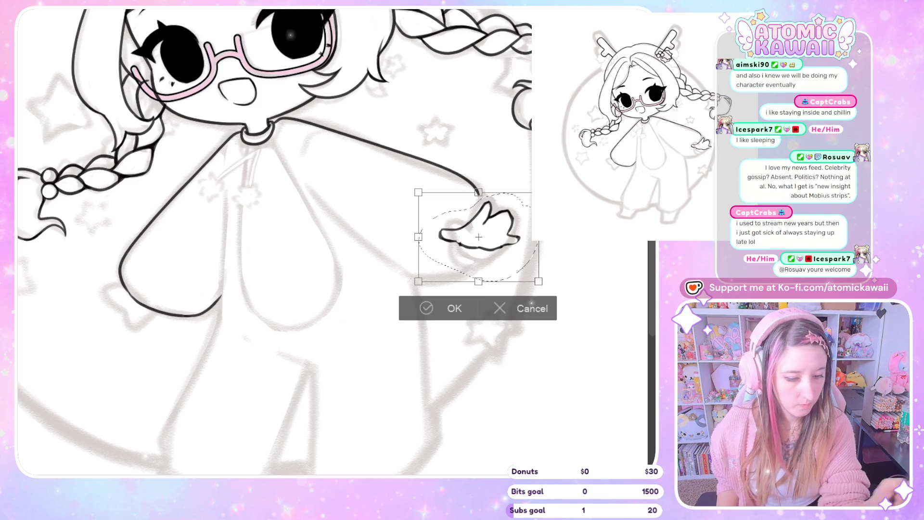
{"action": "left_click_drag", "start_coordinate": [478, 281], "coordinate": [500, 284]}
{"action": "left_click_drag", "start_coordinate": [563, 265], "coordinate": [570, 274]}
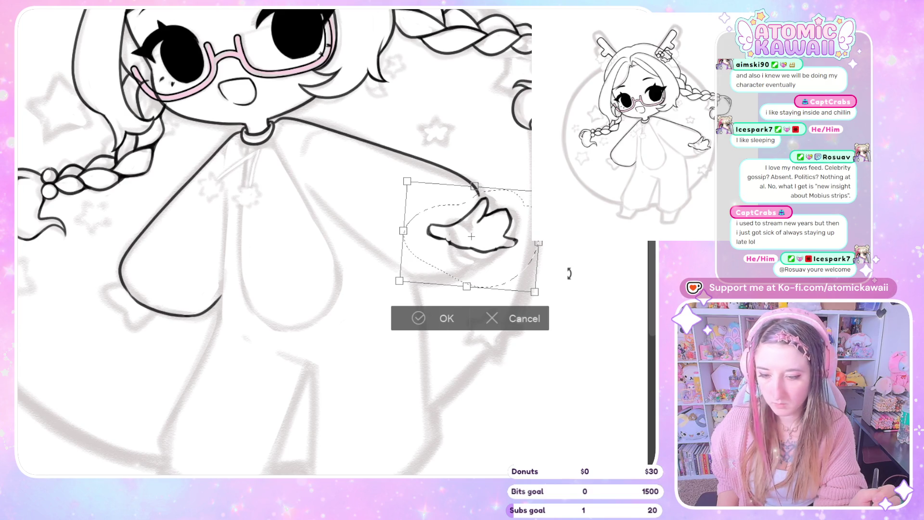
{"action": "key", "text": "ctrl+z"}
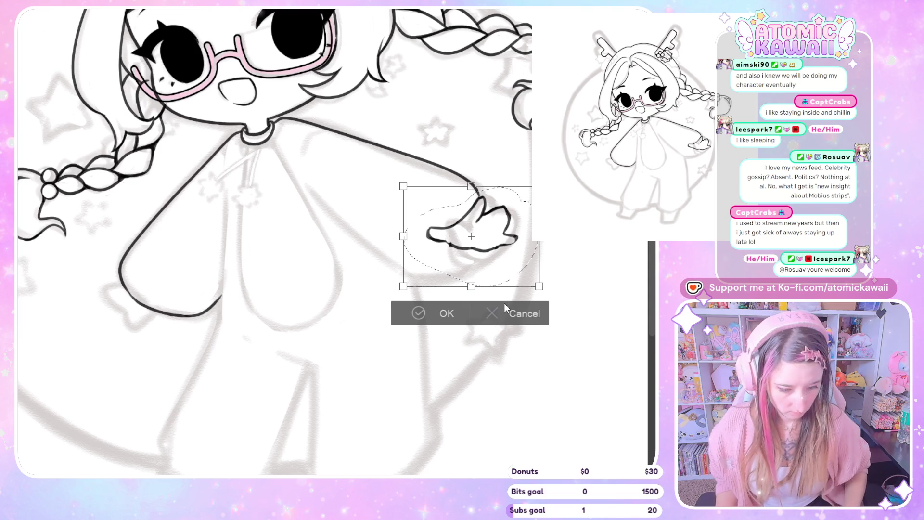
{"action": "key", "text": "ctrl+z"}
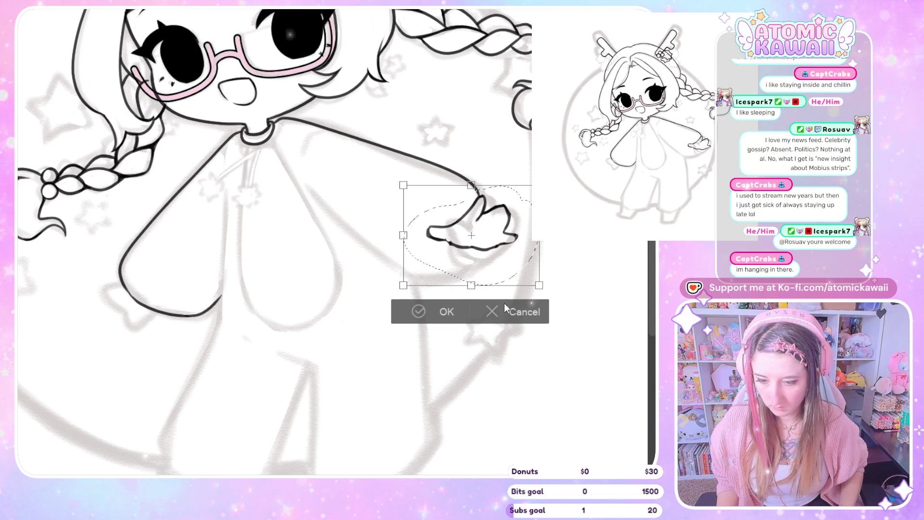
{"action": "key", "text": "ctrl+z"}
{"action": "left_click", "coordinate": [446, 315]}
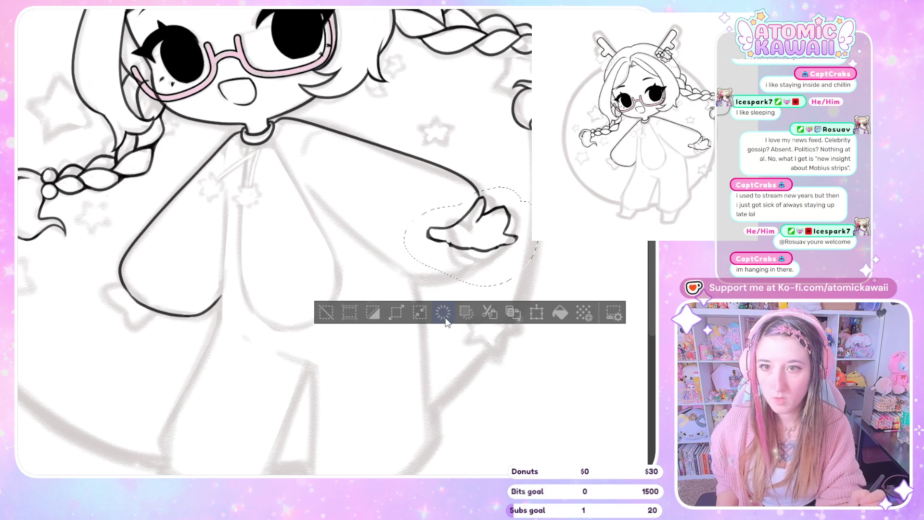
Clear the selection around the enlarged hand
{"action": "key", "text": "ctrl+d"}
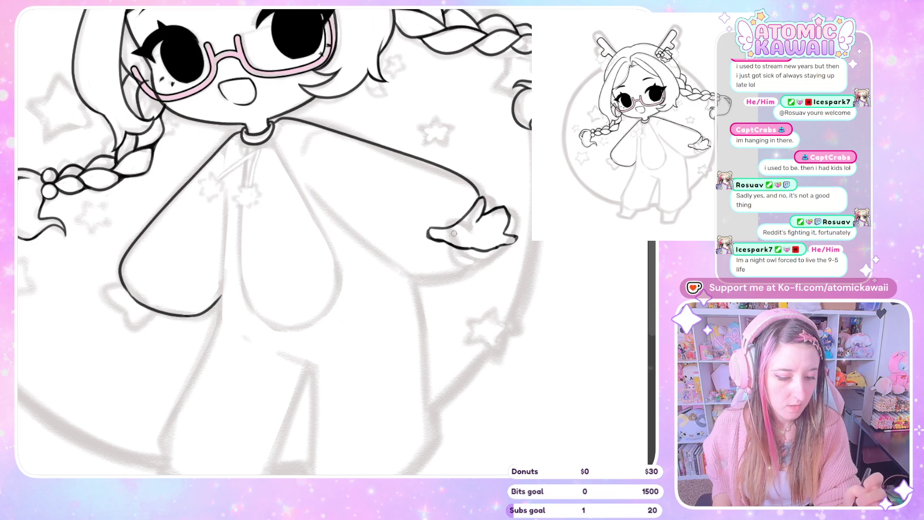
Mirror the canvas to check the hand outline and return it to normal
{"action": "key", "text": "h"}
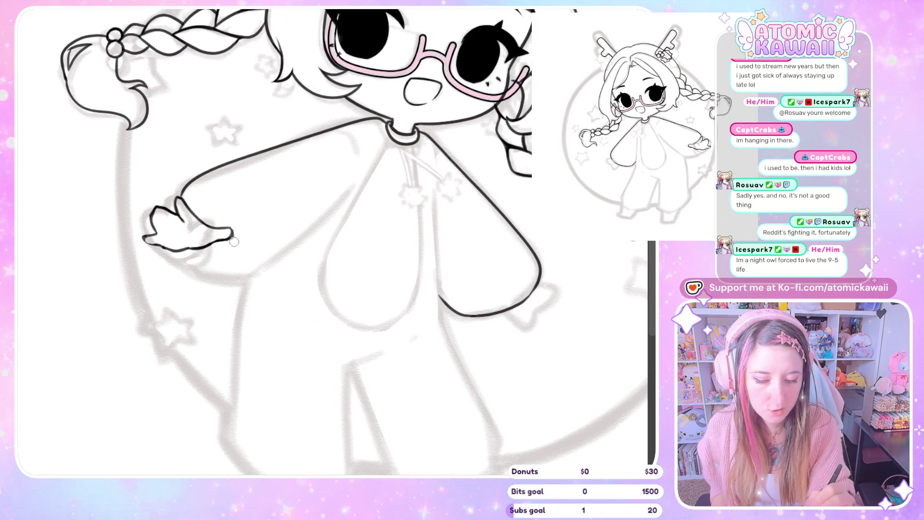
{"action": "key", "text": "h"}
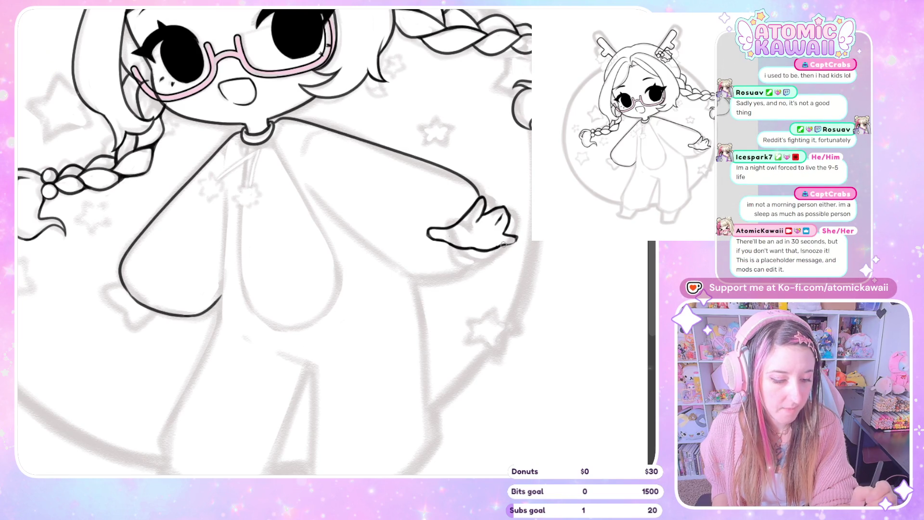
Ink a finger line on the outstretched hand, checking it mirrored
{"action": "key", "text": "m"}
{"action": "key", "text": "m"}
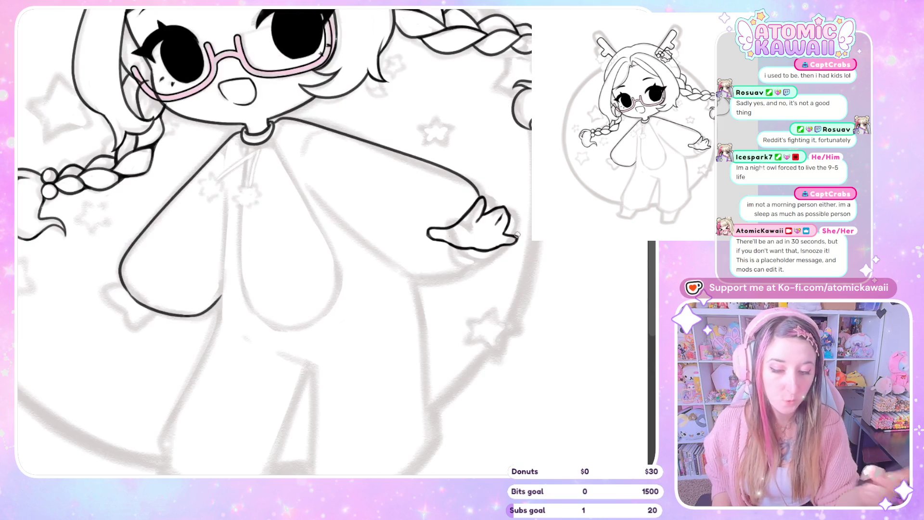
{"action": "key", "text": "m"}
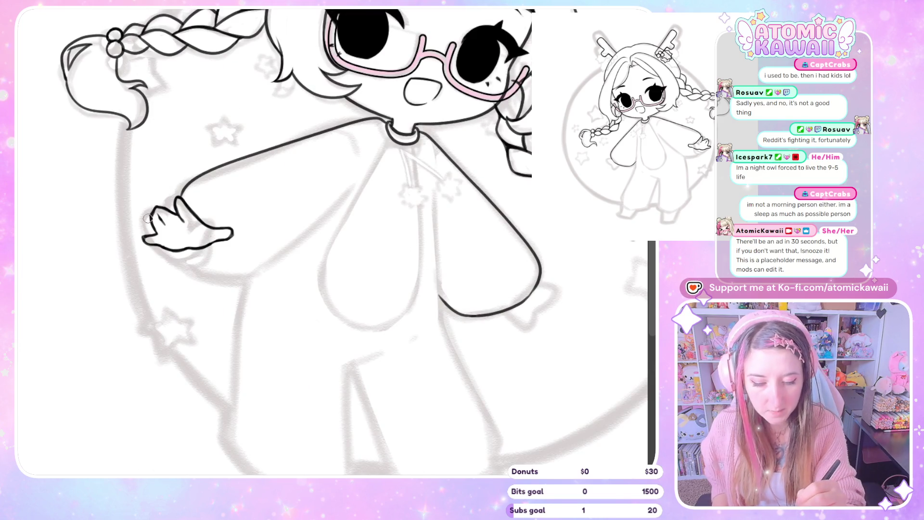
{"action": "left_click_drag", "start_coordinate": [152, 211], "coordinate": [161, 241]}
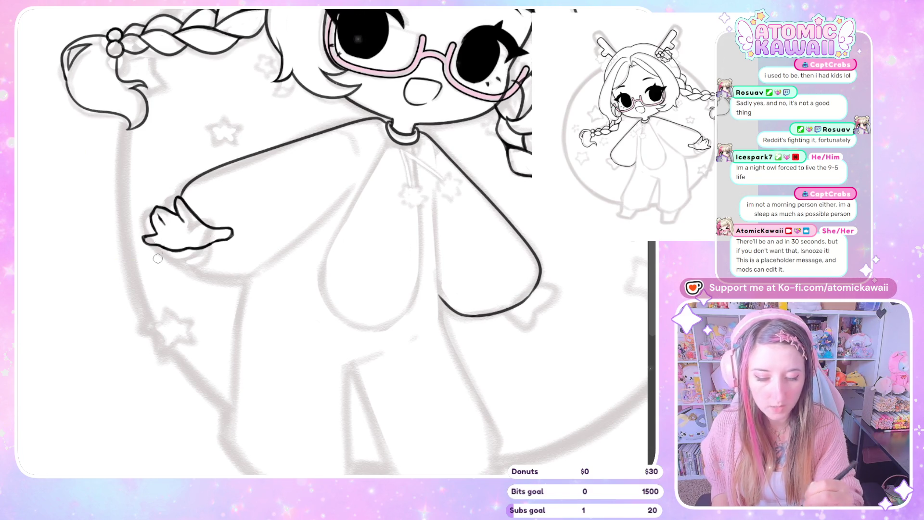
{"action": "key", "text": "m"}
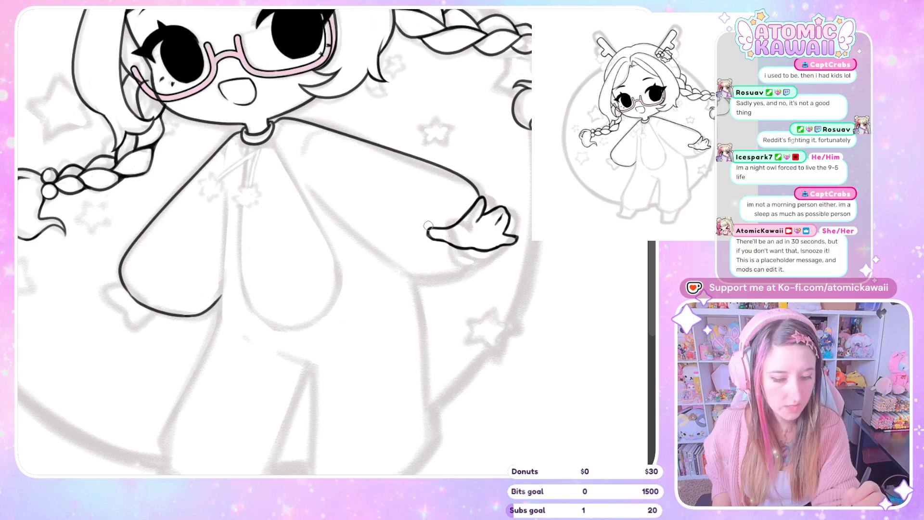
Undo the bad stroke and redraw a short curved sleeve-cuff stroke beside the hand
{"action": "key", "text": "ctrl+z"}
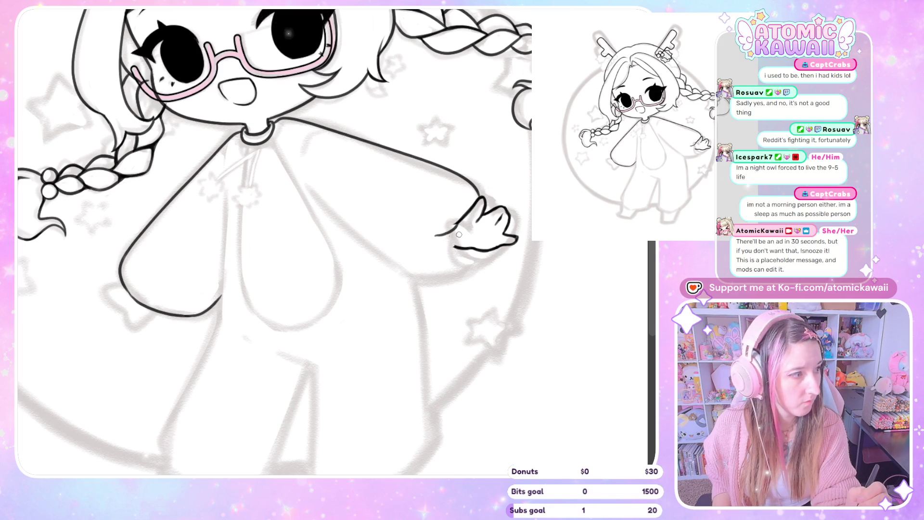
{"action": "left_click_drag", "start_coordinate": [436, 233], "coordinate": [464, 223]}
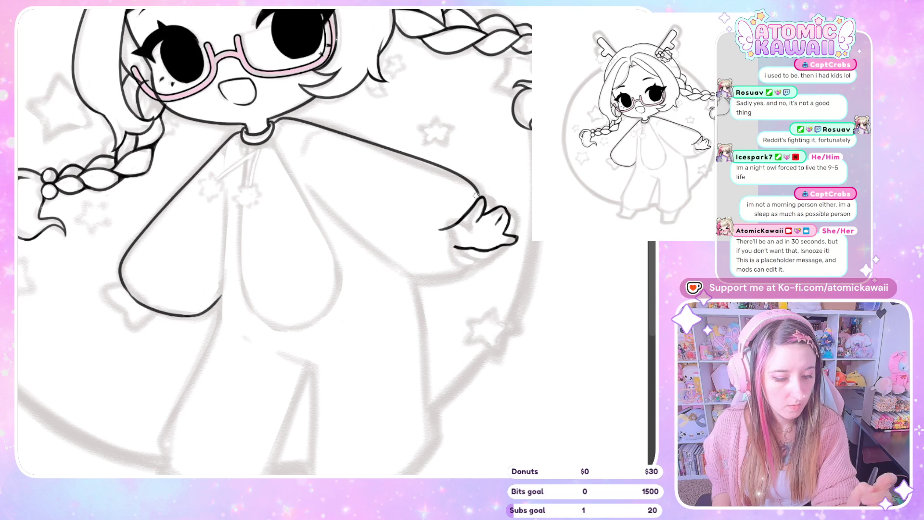
{"action": "left_click_drag", "start_coordinate": [441, 228], "coordinate": [434, 238]}
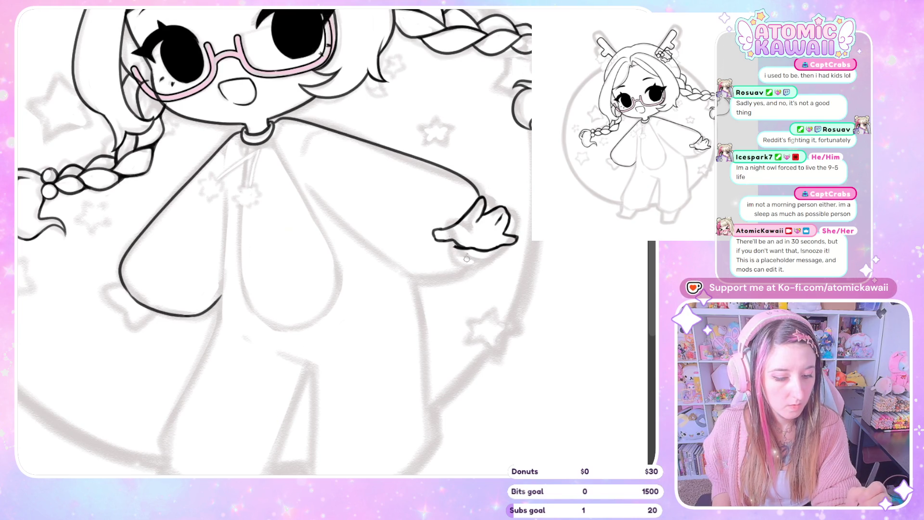
{"action": "key", "text": "m"}
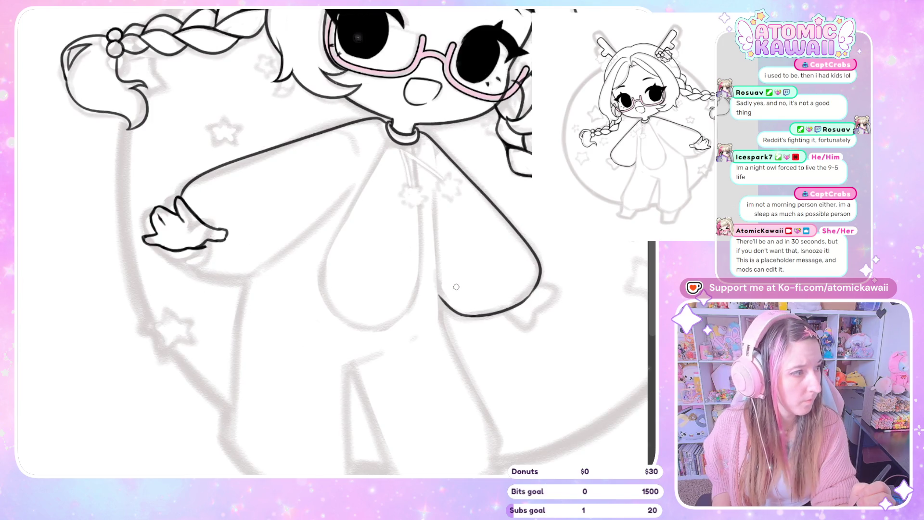
Undo the end of the cuff stroke and redraw the short sleeve-cuff mark, checking mirrored
{"action": "key", "text": "m"}
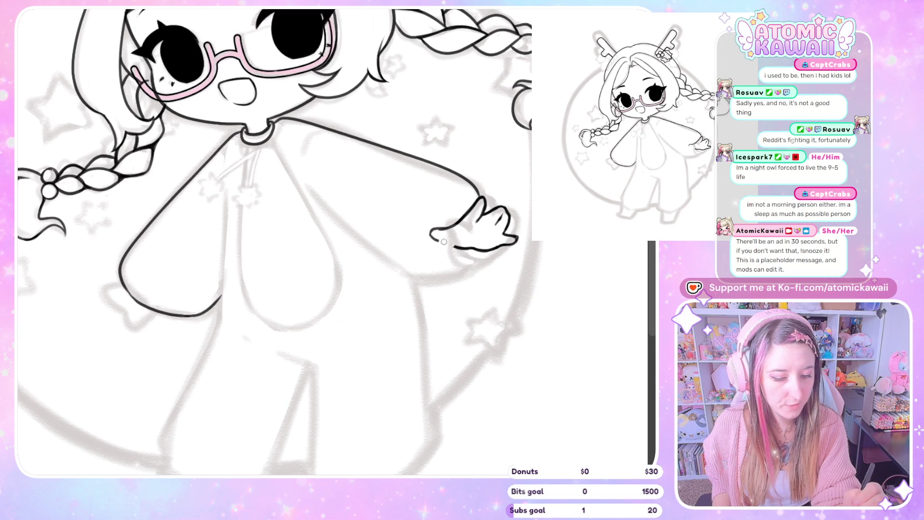
{"action": "key", "text": "ctrl+z"}
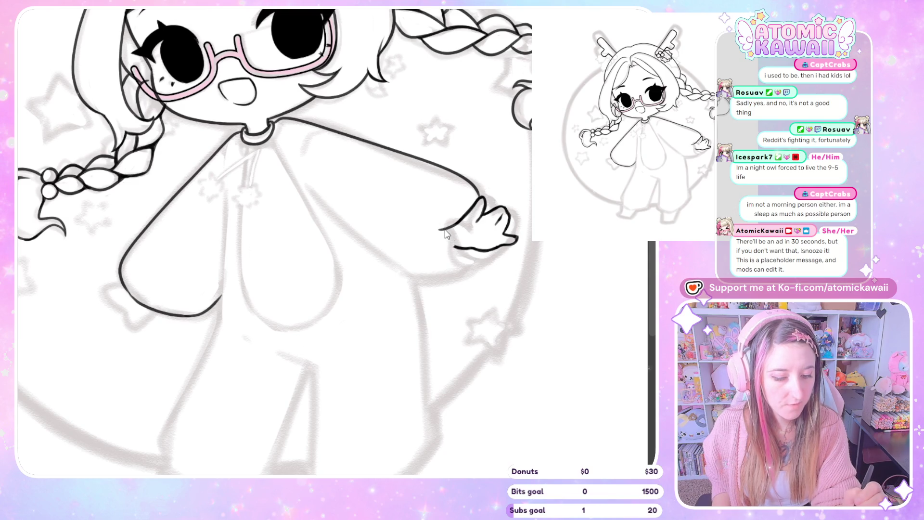
{"action": "left_click_drag", "start_coordinate": [430, 232], "coordinate": [434, 230]}
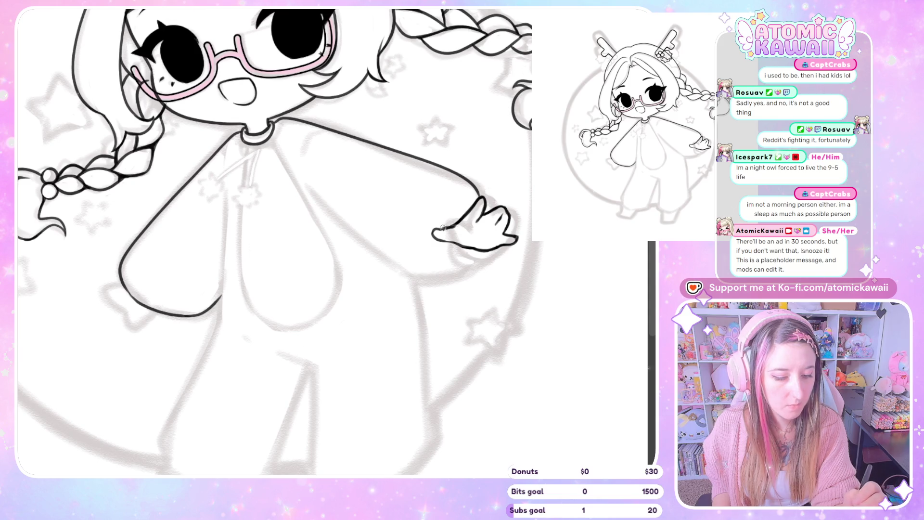
{"action": "key", "text": "m"}
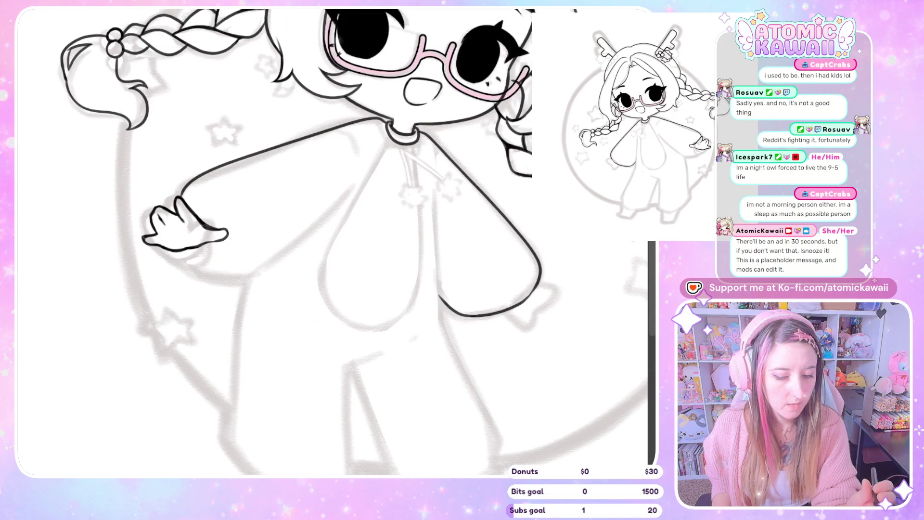
{"action": "key", "text": "m"}
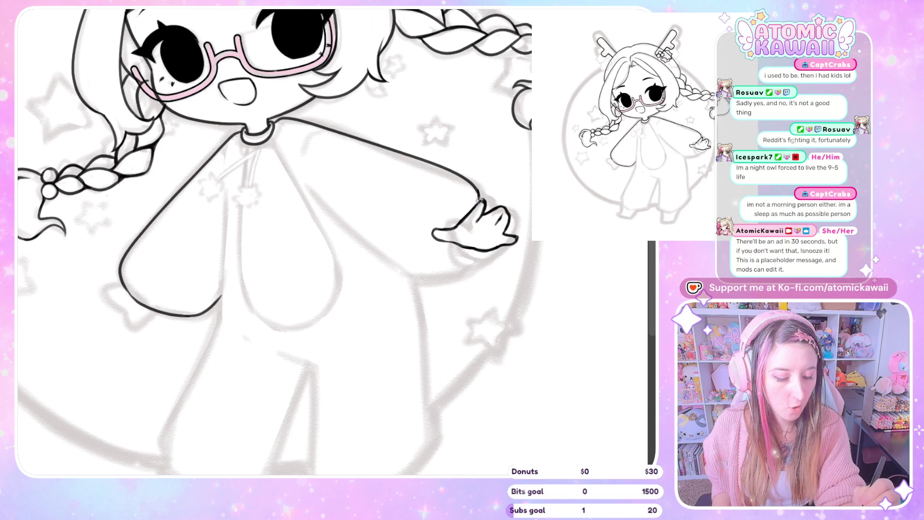
Extend the sleeve line near the hand and repeatedly mirror the view to judge the arm
{"action": "left_click_drag", "start_coordinate": [472, 187], "coordinate": [479, 206]}
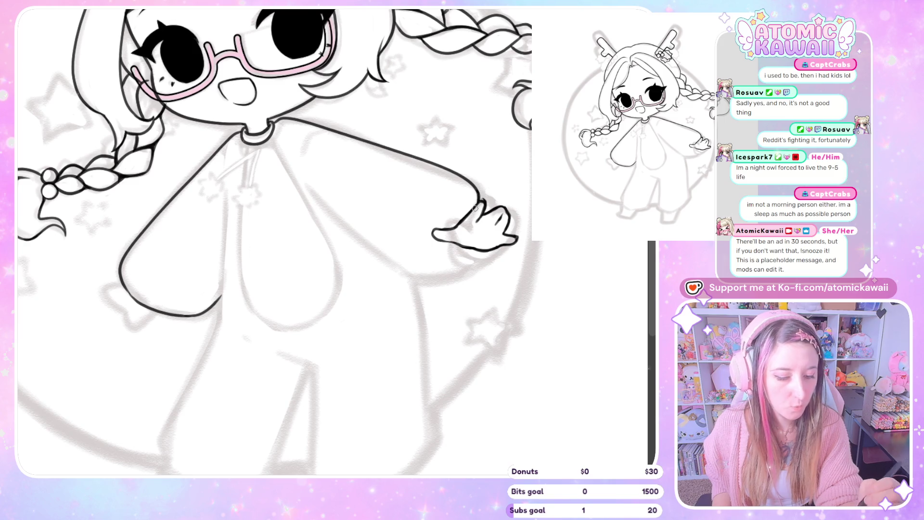
{"action": "key", "text": "m"}
{"action": "key", "text": "m"}
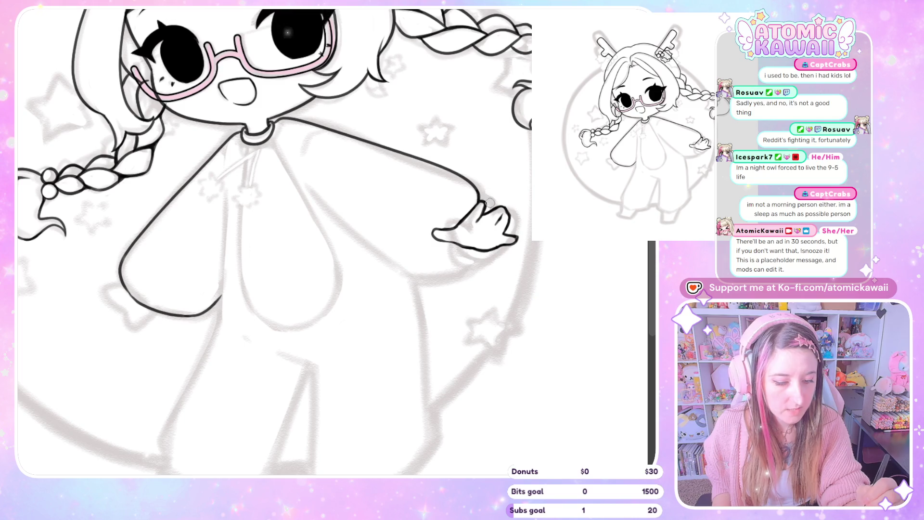
{"action": "key", "text": "m"}
{"action": "key", "text": "m"}
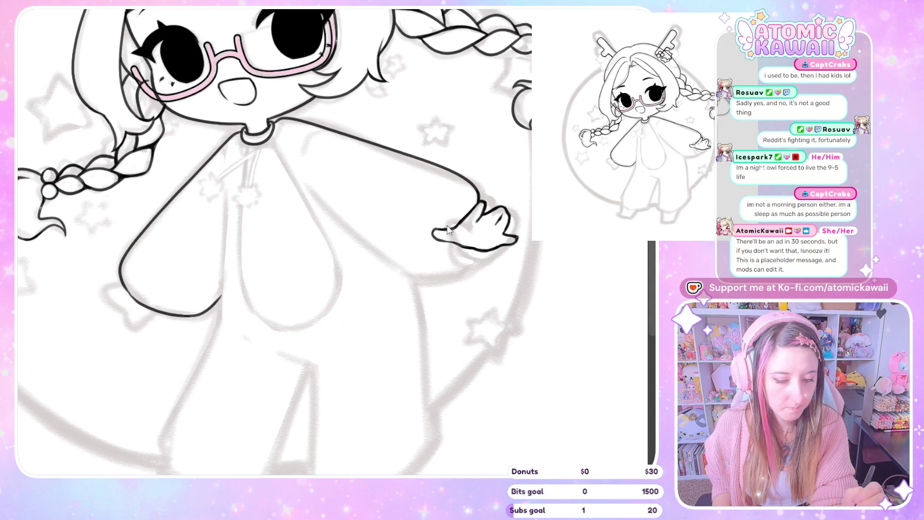
{"action": "key", "text": "m"}
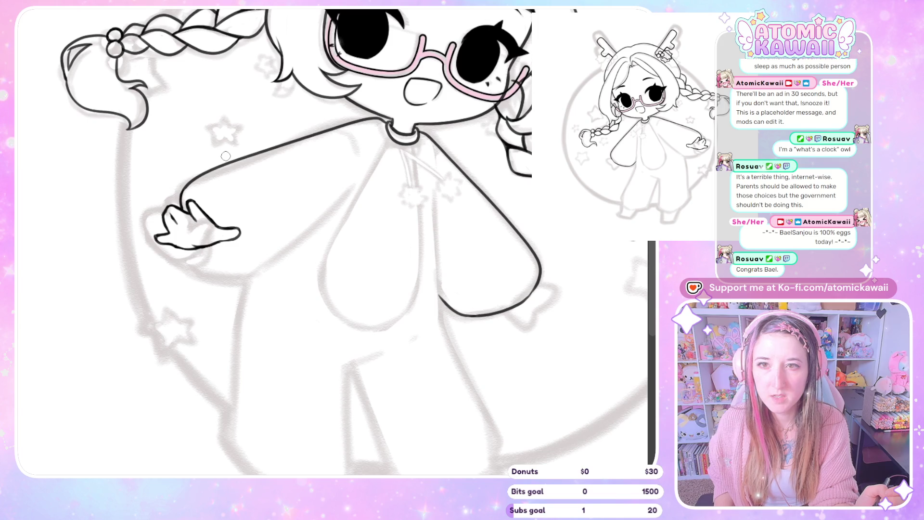
{"action": "key", "text": "m"}
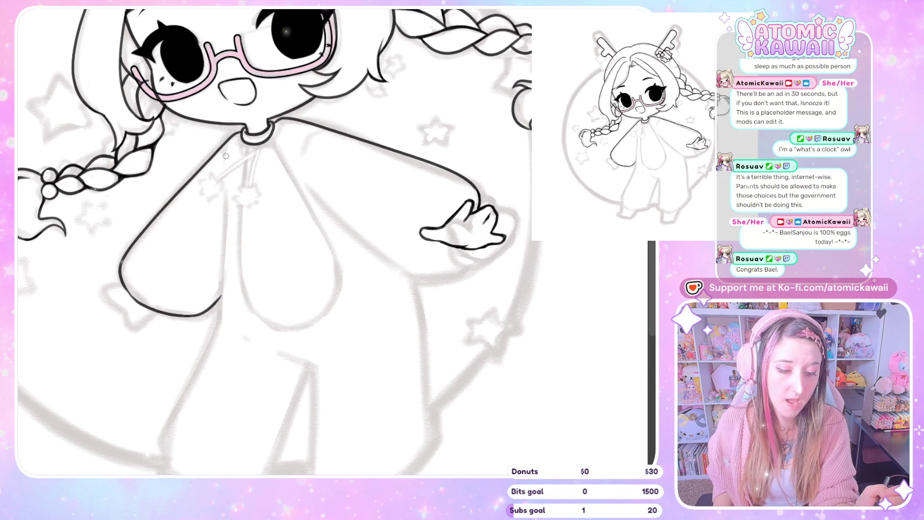
{"action": "key", "text": "m"}
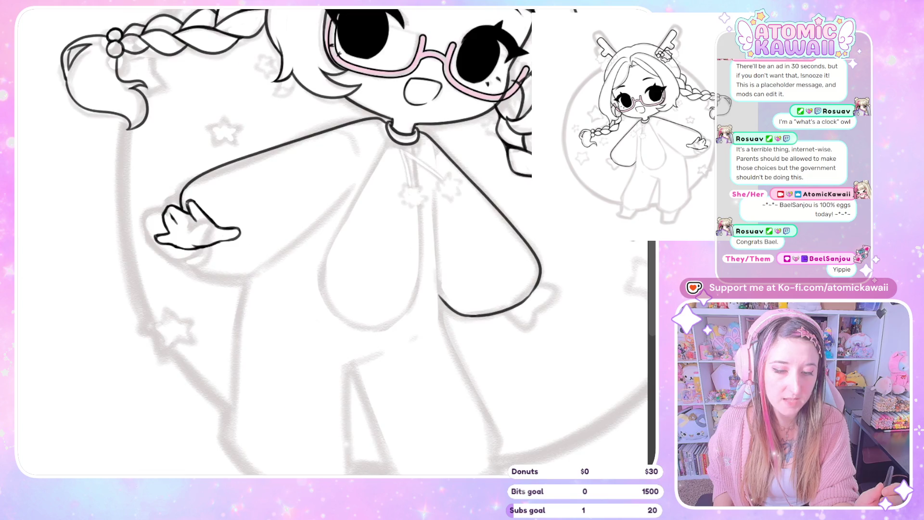
{"action": "key", "text": "m"}
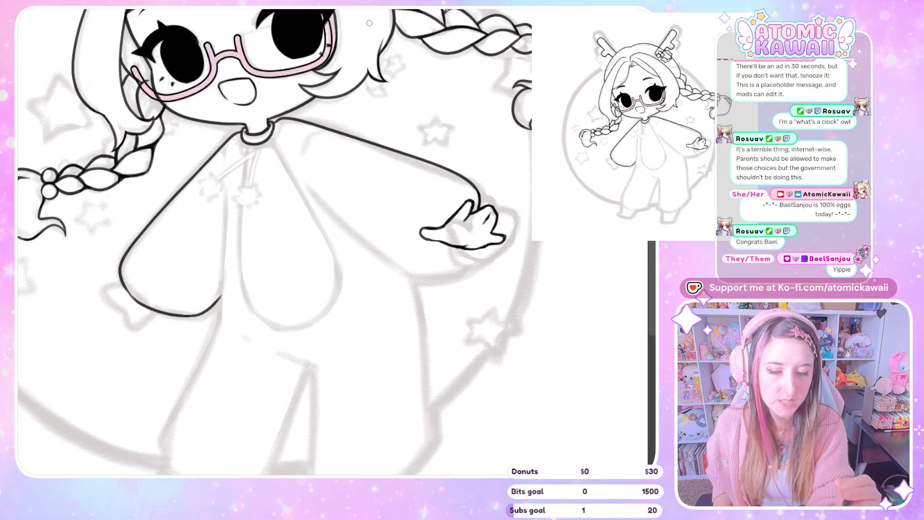
{"action": "key", "text": "m"}
{"action": "left_click_drag", "start_coordinate": [367, 40], "coordinate": [306, 114]}
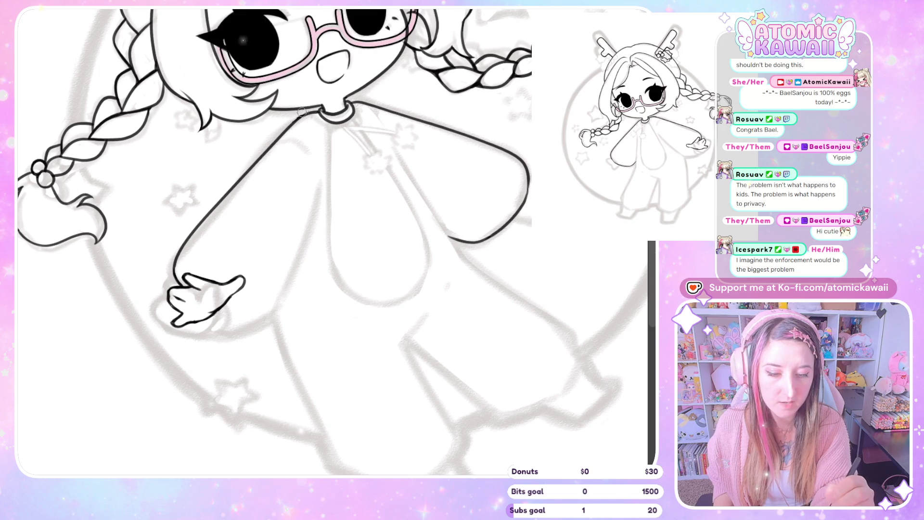
{"action": "key", "text": "h"}
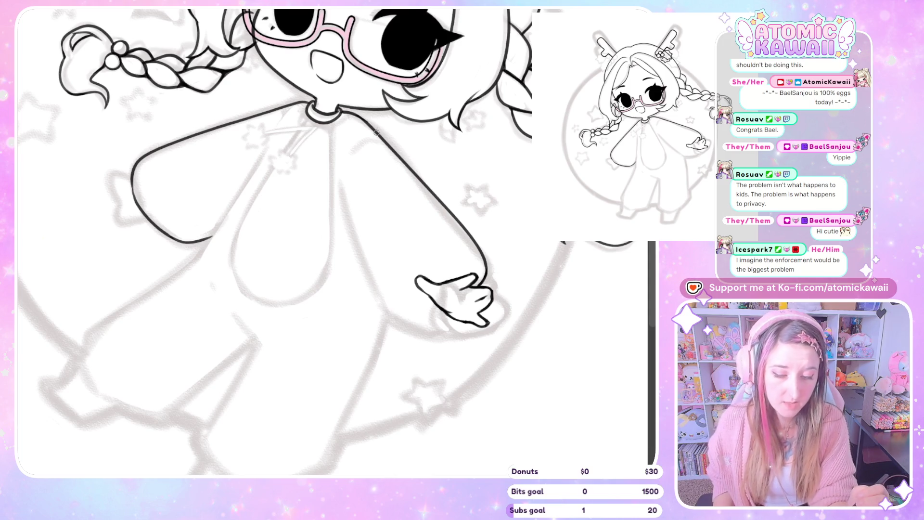
{"action": "key", "text": "h"}
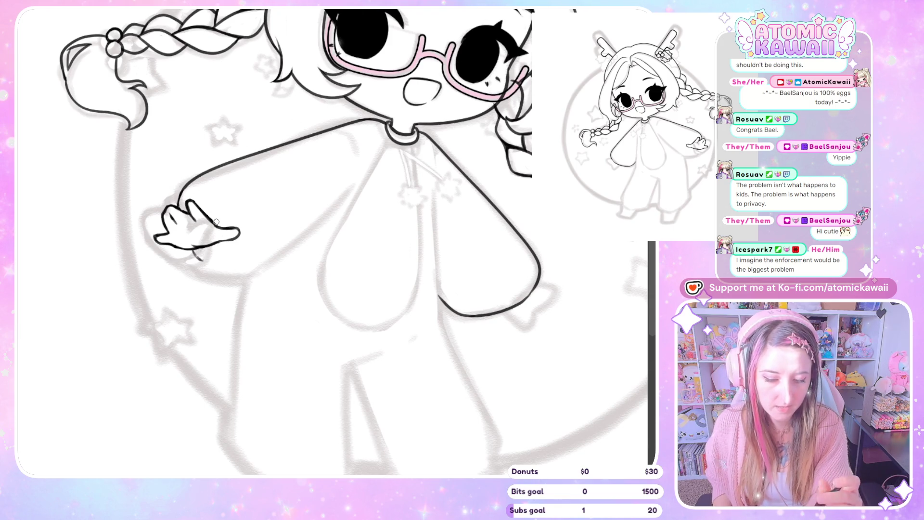
Erase the stray mark under the hand and extend the arm's lower outline toward the body
{"action": "left_click_drag", "start_coordinate": [189, 249], "coordinate": [217, 268]}
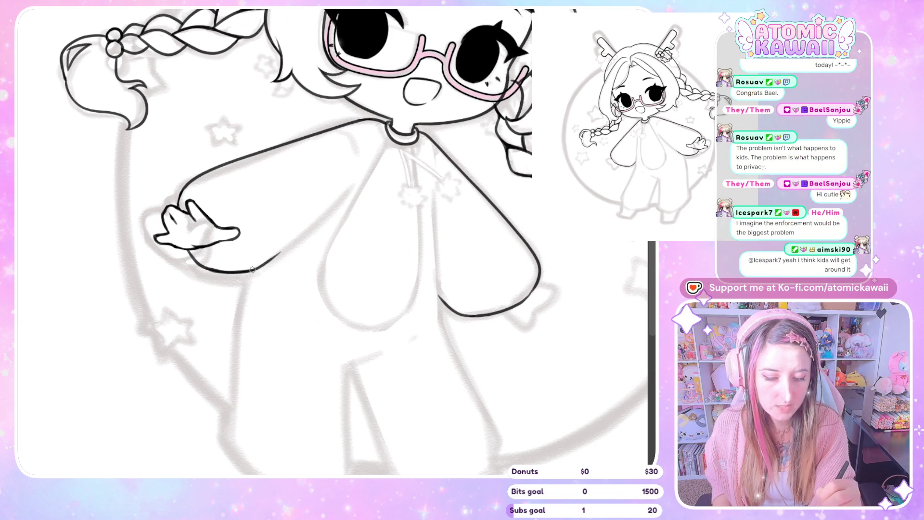
{"action": "left_click_drag", "start_coordinate": [252, 269], "coordinate": [358, 173]}
{"action": "key", "text": "m"}
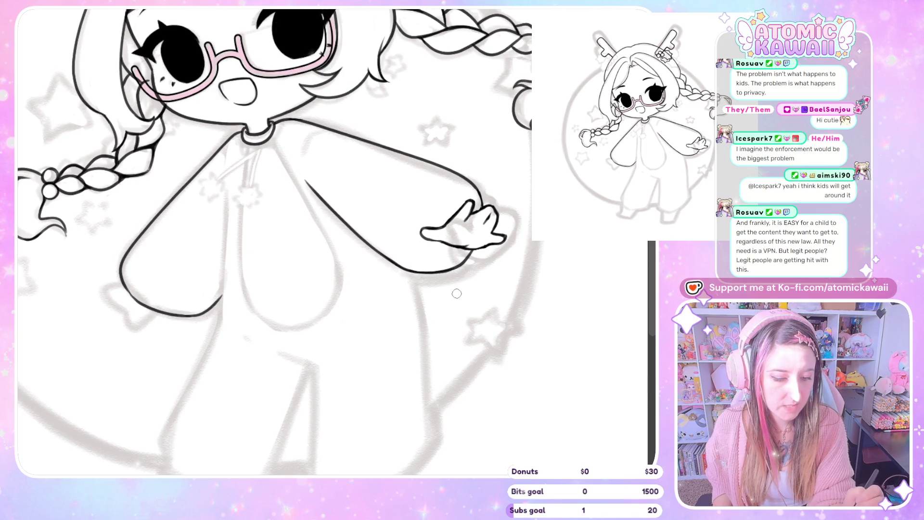
{"action": "key", "text": "m"}
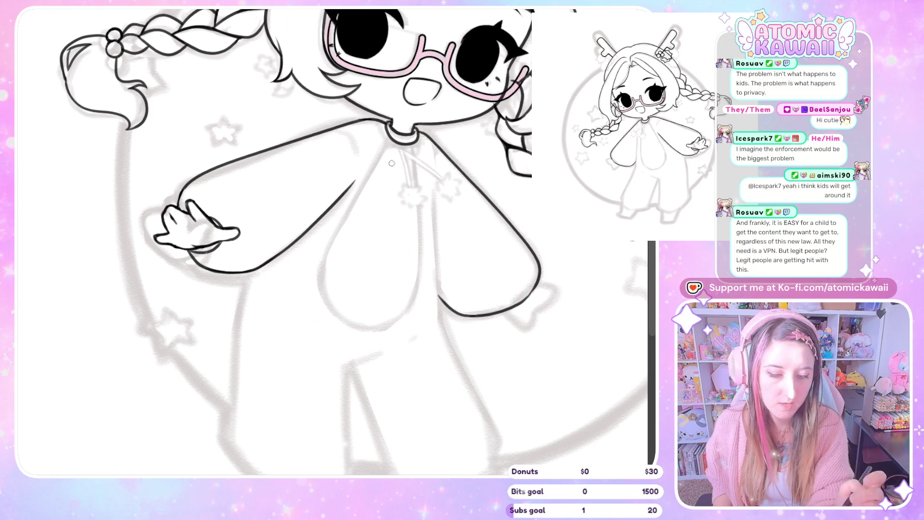
Replace the short hook stroke by the collar with an arm line extended up to meet the collar
{"action": "left_click_drag", "start_coordinate": [355, 135], "coordinate": [359, 148]}
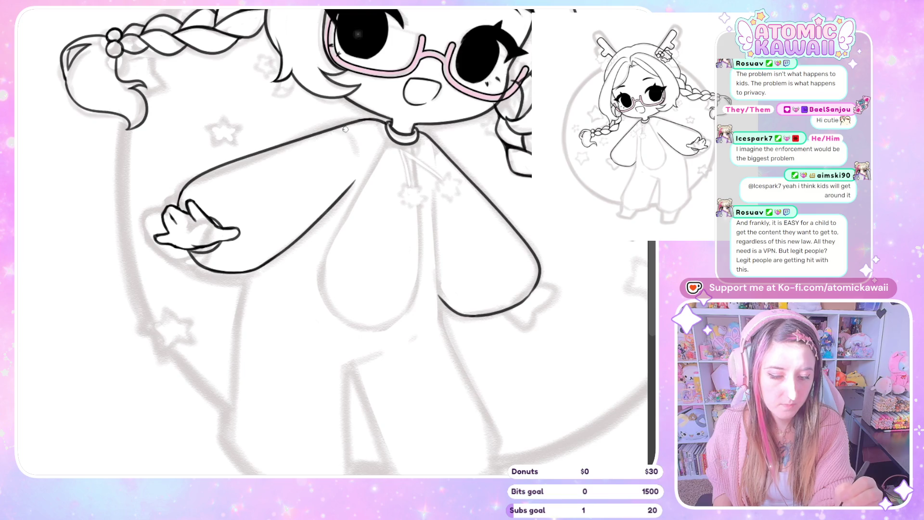
{"action": "key", "text": "m"}
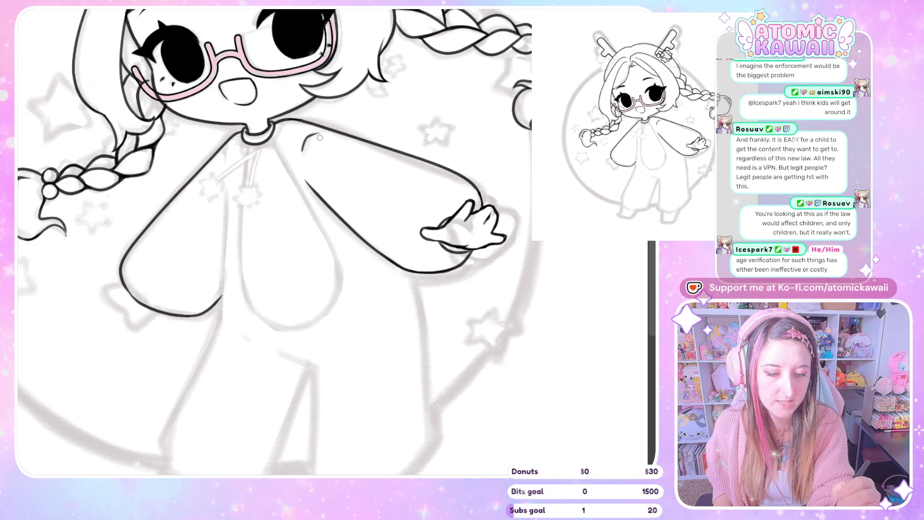
{"action": "key", "text": "m"}
{"action": "key", "text": "ctrl+z"}
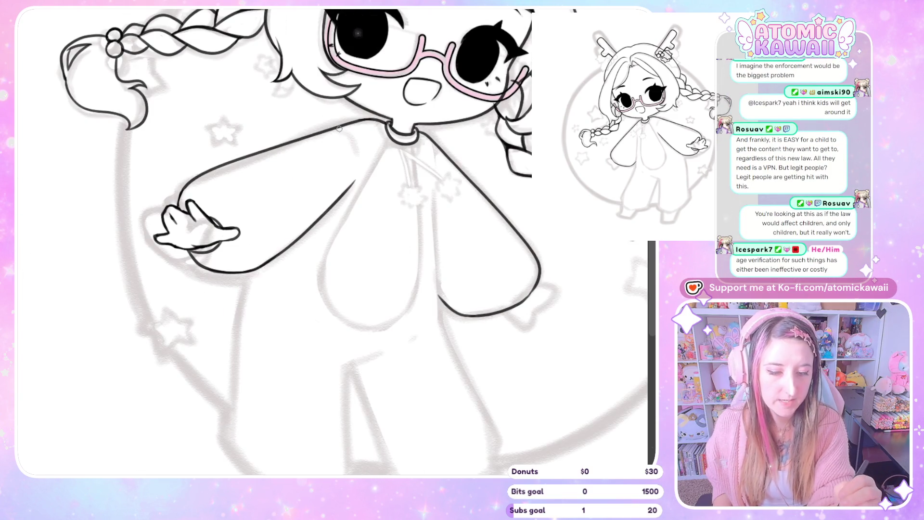
{"action": "left_click_drag", "start_coordinate": [330, 138], "coordinate": [355, 124]}
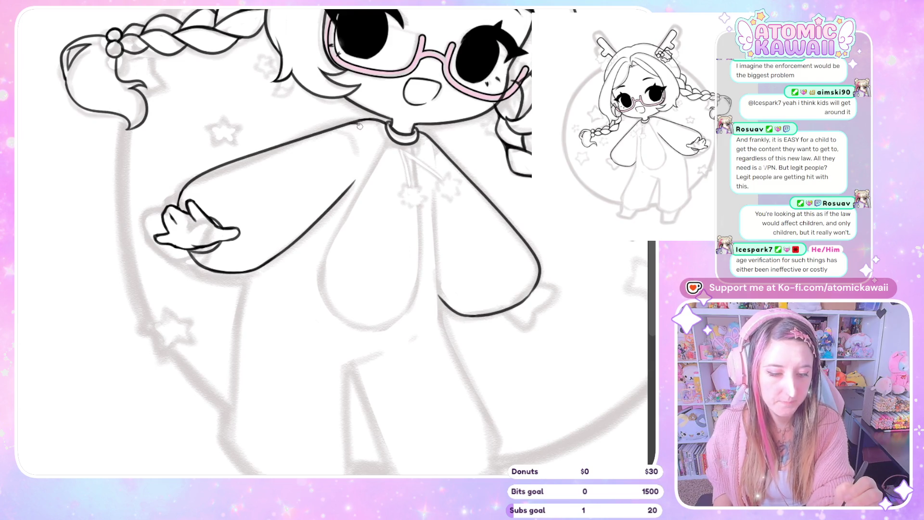
{"action": "key", "text": "m"}
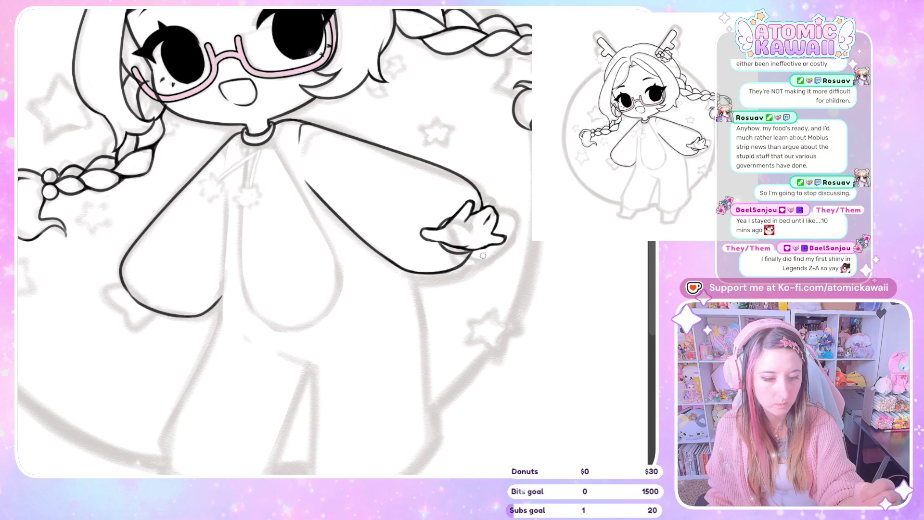
{"action": "key", "text": "h"}
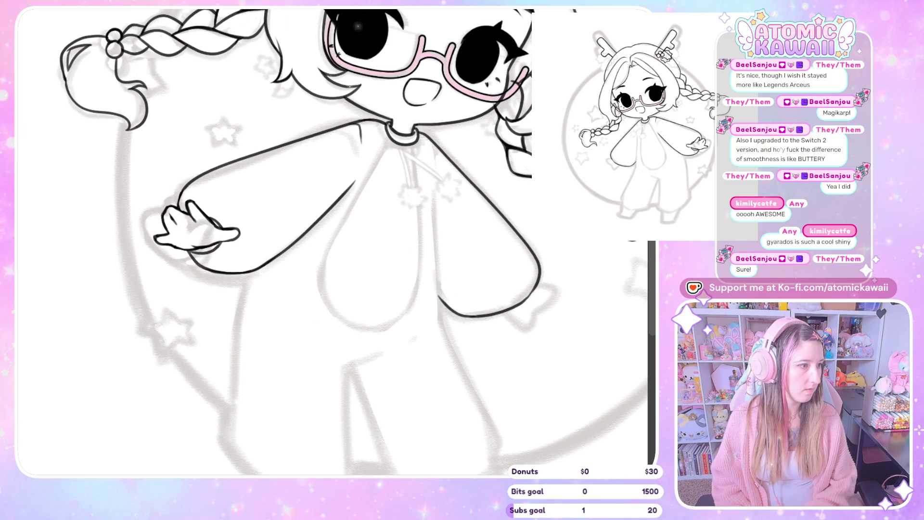
Paint black over the white highlight in the right-hand eye
{"action": "left_click_drag", "start_coordinate": [359, 26], "coordinate": [358, 52]}
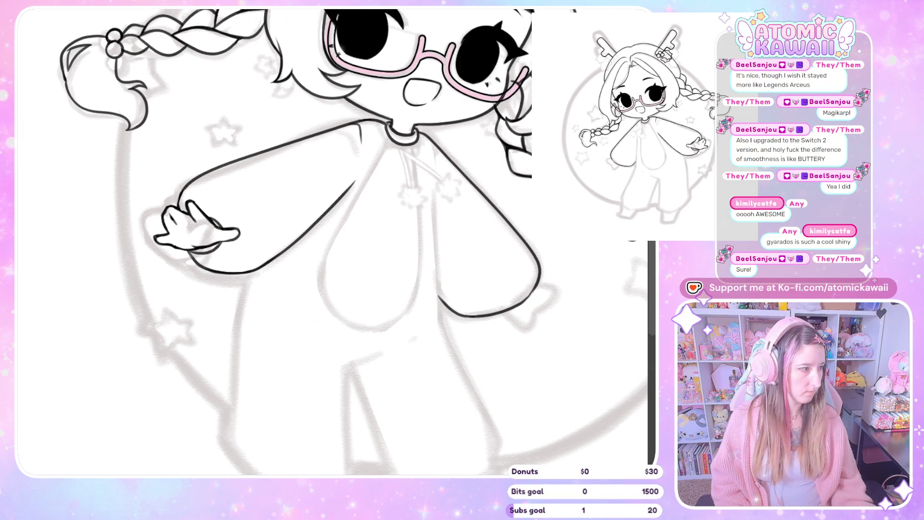